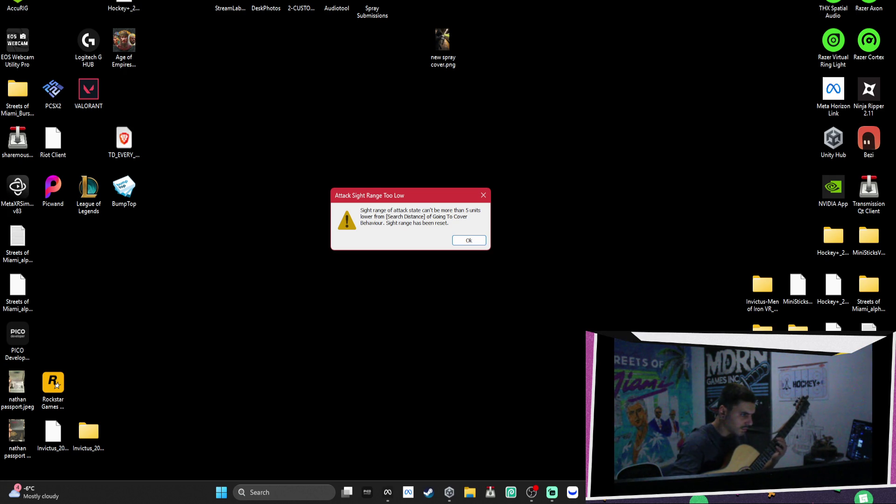
Acknowledge the 'Attack Sight Range Too Low' warning so it closes
{"action": "left_click", "coordinate": [483, 241]}
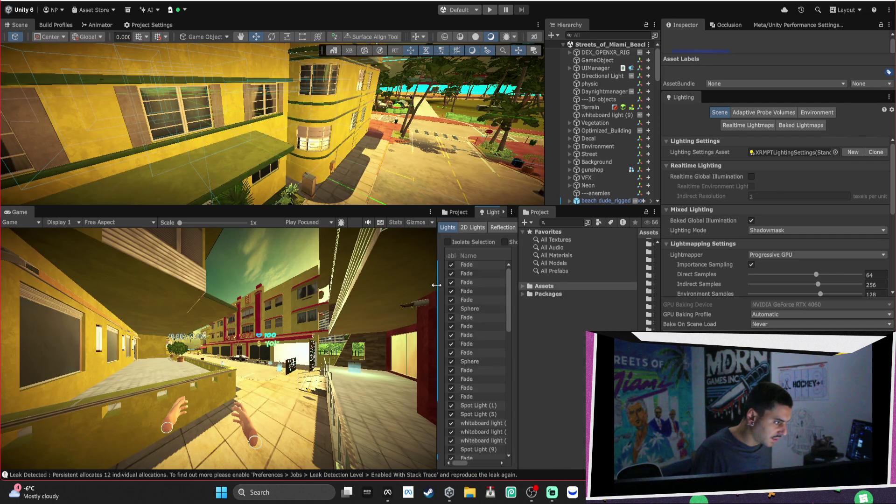
Select all lights in a widened Light Explorer to review ranges, then enlarge the Scene view
{"action": "left_click_drag", "start_coordinate": [175, 277], "coordinate": [176, 277]}
{"action": "left_click", "coordinate": [393, 326]}
{"action": "key", "text": "ctrl+a"}
{"action": "left_click_drag", "start_coordinate": [357, 462], "coordinate": [518, 467]}
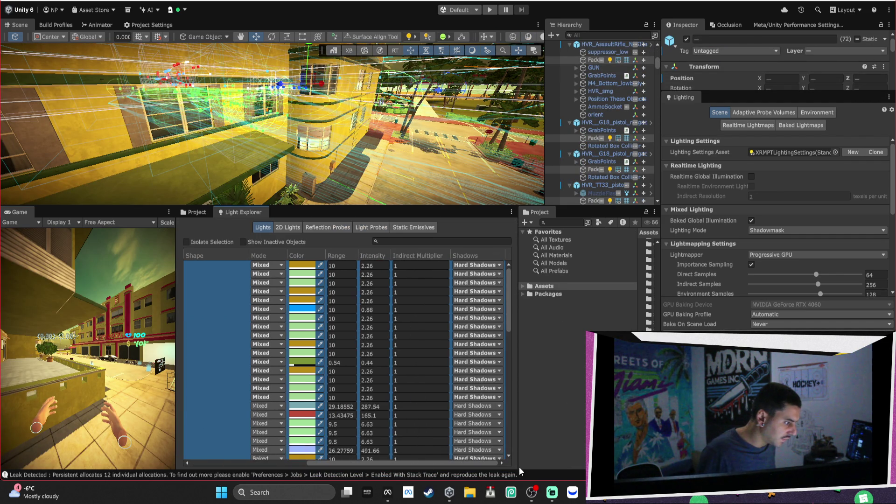
{"action": "scroll", "coordinate": [472, 359], "scroll_direction": "down", "scroll_amount": 10}
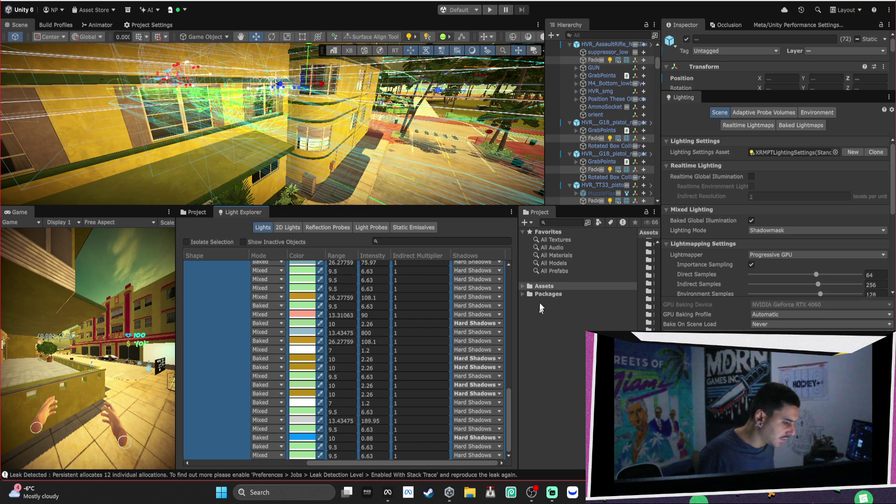
{"action": "left_click_drag", "start_coordinate": [461, 206], "coordinate": [453, 354]}
{"action": "mouse_move", "coordinate": [447, 188]}
{"action": "left_mouse_down"}
{"action": "mouse_move", "coordinate": [428, 206]}
{"action": "mouse_move", "coordinate": [314, 254]}
{"action": "mouse_move", "coordinate": [462, 222]}
{"action": "mouse_move", "coordinate": [279, 222]}
{"action": "mouse_move", "coordinate": [340, 194]}
{"action": "mouse_move", "coordinate": [369, 147]}
{"action": "mouse_move", "coordinate": [354, 175]}
{"action": "mouse_move", "coordinate": [462, 172]}
{"action": "mouse_move", "coordinate": [345, 208]}
{"action": "left_mouse_up"}
Make the MB_Adalon (2) building drop to lower detail below 84% screen size
{"action": "left_click", "coordinate": [346, 208]}
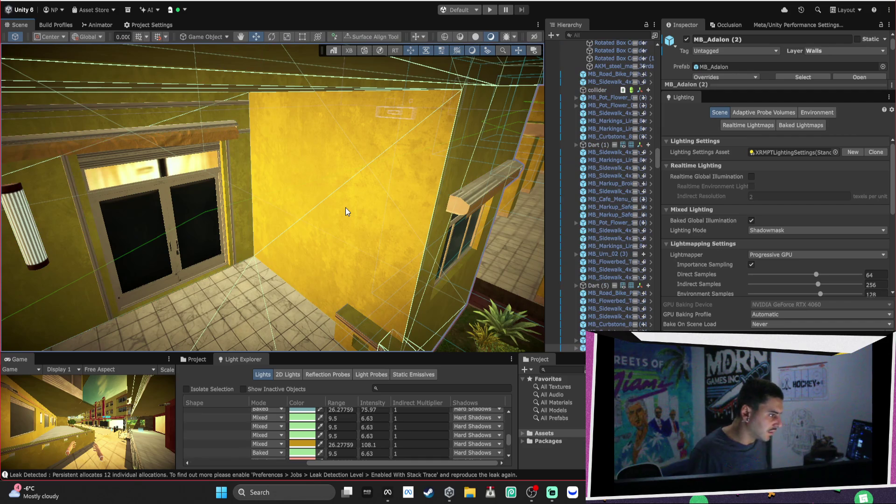
{"action": "scroll", "coordinate": [784, 203], "scroll_direction": "down", "scroll_amount": 4}
{"action": "left_click_drag", "start_coordinate": [746, 90], "coordinate": [746, 305]}
{"action": "scroll", "coordinate": [752, 224], "scroll_direction": "down", "scroll_amount": 2}
{"action": "left_click_drag", "start_coordinate": [751, 124], "coordinate": [707, 130]}
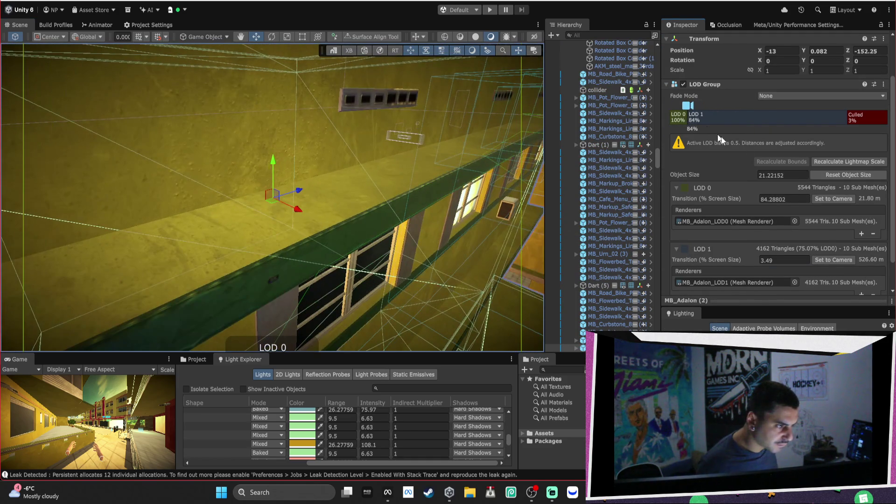
{"action": "scroll", "coordinate": [797, 132], "scroll_direction": "down", "scroll_amount": 2}
{"action": "left_click_drag", "start_coordinate": [438, 220], "coordinate": [192, 167]}
Set MB_Embankments_Hotel's LOD to 83% and cull at 3%, applied to its prefab
{"action": "left_click", "coordinate": [369, 187]}
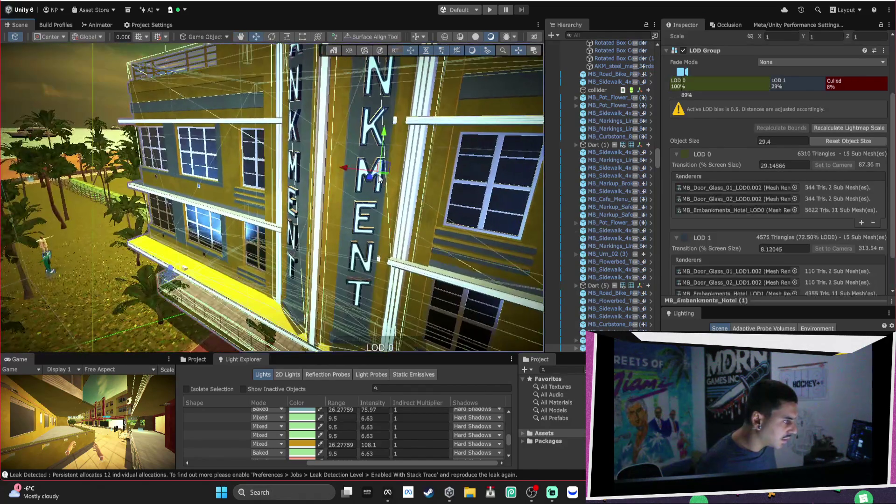
{"action": "left_click_drag", "start_coordinate": [827, 84], "coordinate": [848, 84]}
{"action": "left_click", "coordinate": [742, 84]}
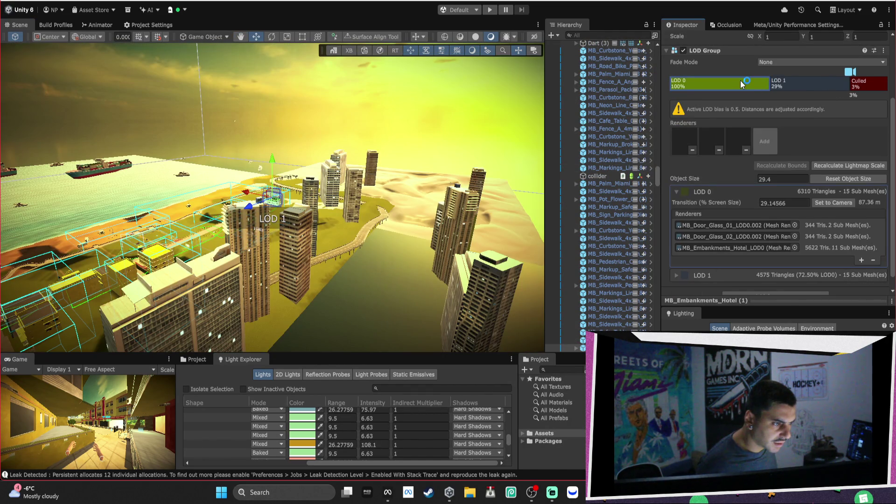
{"action": "left_click_drag", "start_coordinate": [770, 84], "coordinate": [689, 83]}
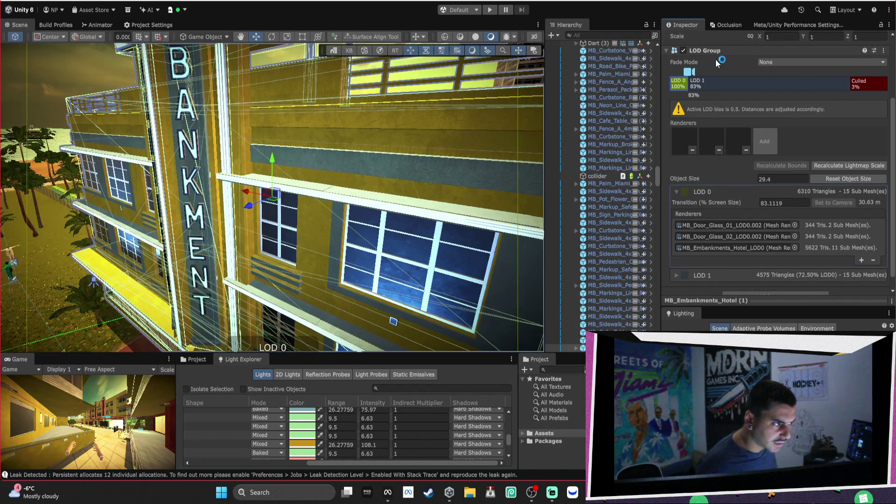
{"action": "right_click", "coordinate": [716, 51]}
{"action": "mouse_move", "coordinate": [780, 82]}
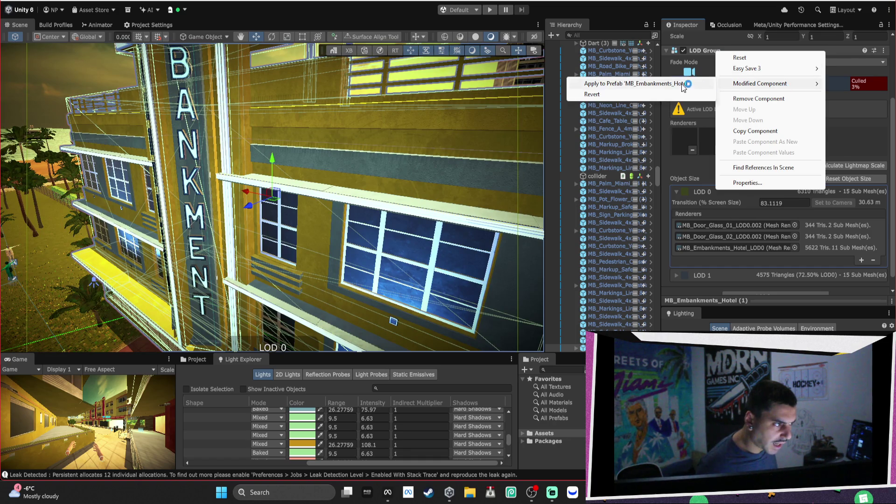
{"action": "left_click", "coordinate": [680, 83]}
{"action": "mouse_move", "coordinate": [355, 187]}
{"action": "left_mouse_down"}
{"action": "mouse_move", "coordinate": [158, 136]}
{"action": "mouse_move", "coordinate": [232, 184]}
{"action": "mouse_move", "coordinate": [345, 179]}
{"action": "mouse_move", "coordinate": [536, 150]}
{"action": "mouse_move", "coordinate": [525, 130]}
{"action": "mouse_move", "coordinate": [140, 129]}
{"action": "mouse_move", "coordinate": [154, 109]}
{"action": "mouse_move", "coordinate": [337, 130]}
{"action": "mouse_move", "coordinate": [127, 102]}
{"action": "mouse_move", "coordinate": [535, 98]}
{"action": "mouse_move", "coordinate": [546, 170]}
{"action": "mouse_move", "coordinate": [434, 117]}
{"action": "mouse_move", "coordinate": [456, 113]}
{"action": "mouse_move", "coordinate": [213, 124]}
{"action": "mouse_move", "coordinate": [136, 111]}
{"action": "mouse_move", "coordinate": [344, 110]}
{"action": "mouse_move", "coordinate": [420, 129]}
{"action": "mouse_move", "coordinate": [397, 150]}
{"action": "mouse_move", "coordinate": [424, 154]}
{"action": "left_mouse_up"}
{"action": "left_click", "coordinate": [424, 154]}
{"action": "scroll", "coordinate": [749, 201], "scroll_direction": "down", "scroll_amount": 10}
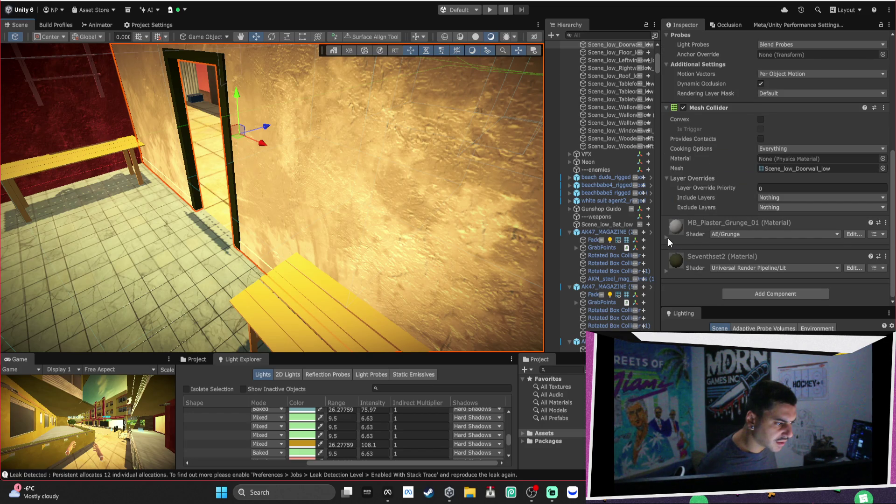
{"action": "left_click", "coordinate": [667, 237]}
{"action": "scroll", "coordinate": [760, 255], "scroll_direction": "down", "scroll_amount": 4}
{"action": "scroll", "coordinate": [759, 255], "scroll_direction": "down", "scroll_amount": 1}
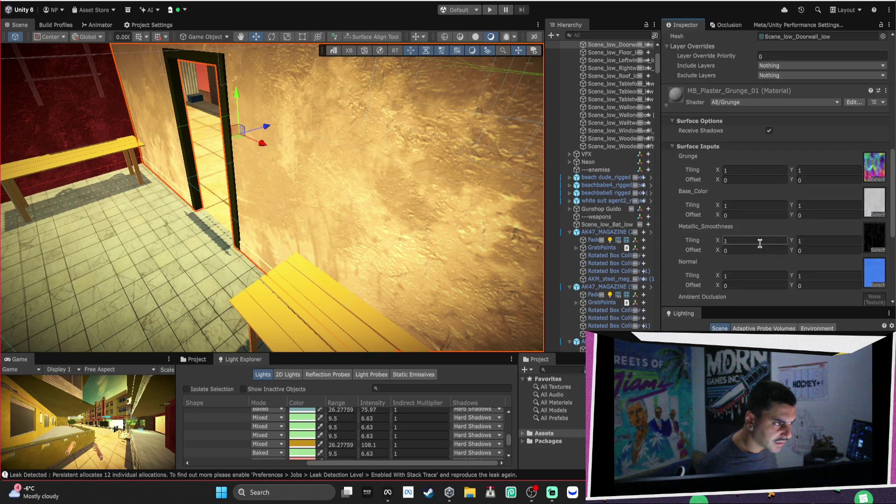
{"action": "left_click", "coordinate": [672, 146]}
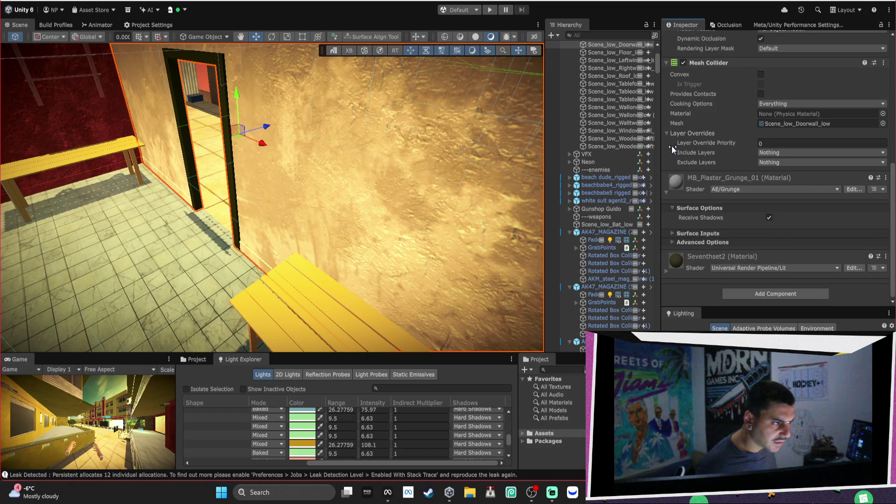
{"action": "left_click", "coordinate": [672, 242]}
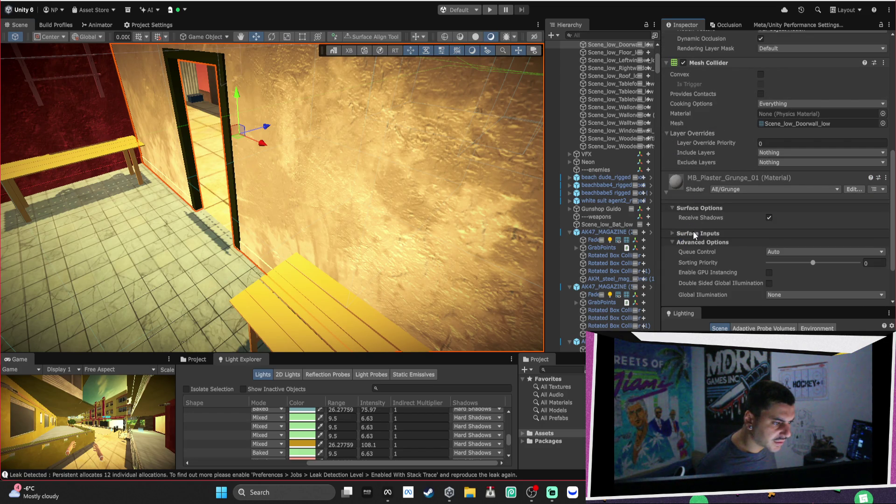
{"action": "left_click", "coordinate": [678, 235]}
{"action": "scroll", "coordinate": [691, 225], "scroll_direction": "down", "scroll_amount": 6}
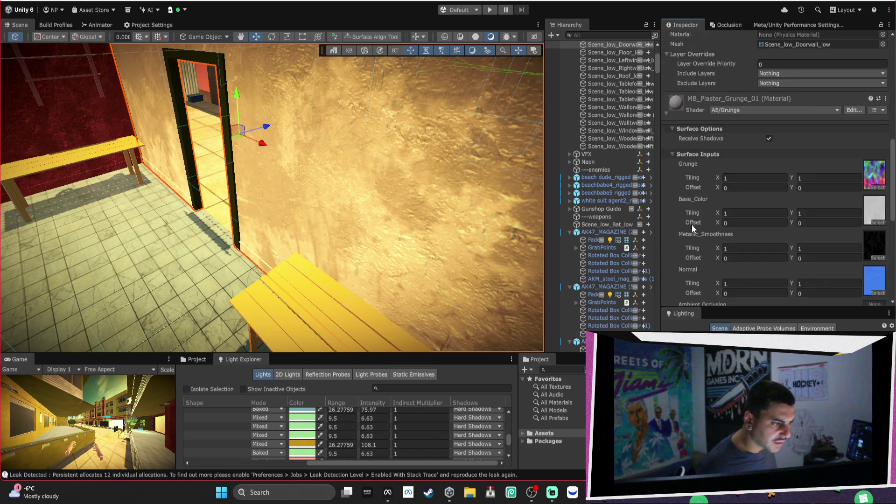
{"action": "mouse_move", "coordinate": [419, 145]}
{"action": "left_mouse_down"}
{"action": "mouse_move", "coordinate": [408, 140]}
{"action": "mouse_move", "coordinate": [399, 170]}
{"action": "left_mouse_up"}
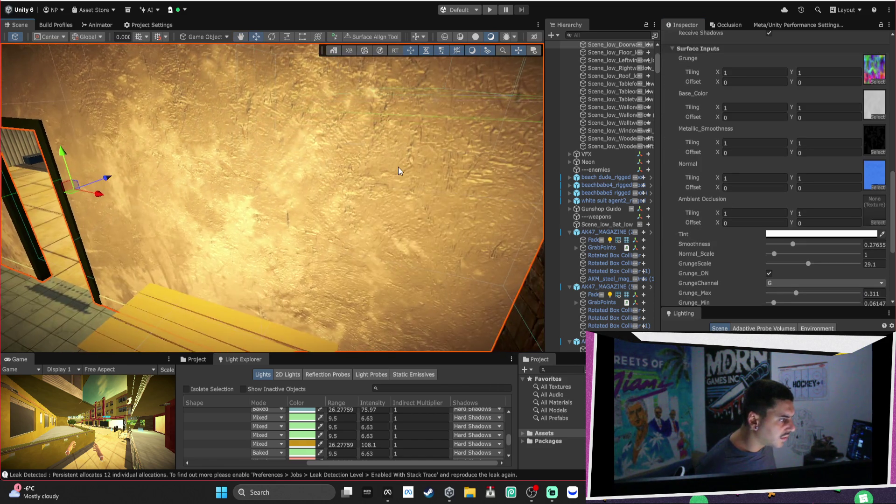
{"action": "left_click", "coordinate": [397, 166]}
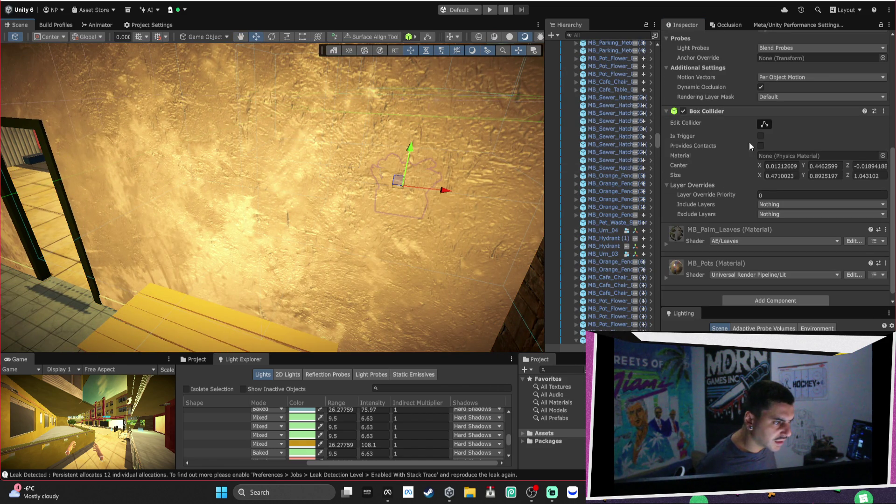
{"action": "left_click_drag", "start_coordinate": [327, 242], "coordinate": [357, 257]}
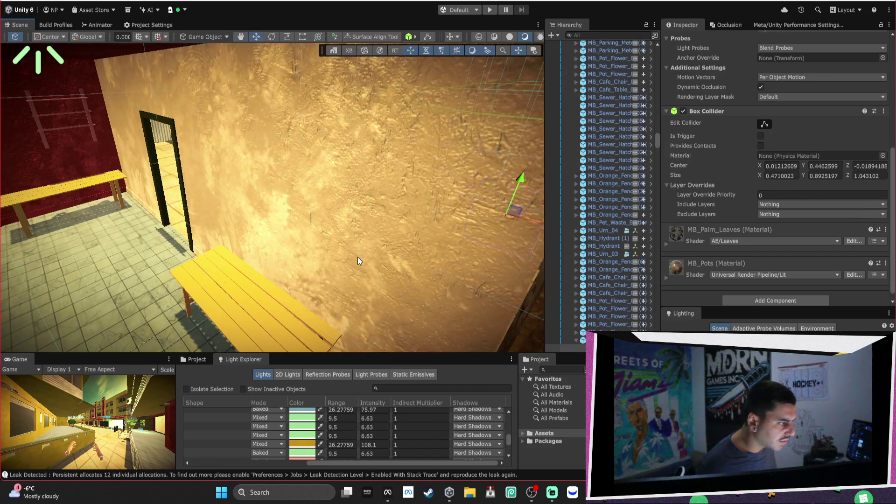
{"action": "left_click", "coordinate": [358, 257]}
{"action": "scroll", "coordinate": [707, 268], "scroll_direction": "down", "scroll_amount": 2}
{"action": "scroll", "coordinate": [699, 223], "scroll_direction": "down", "scroll_amount": 8}
{"action": "scroll", "coordinate": [701, 186], "scroll_direction": "down", "scroll_amount": 10}
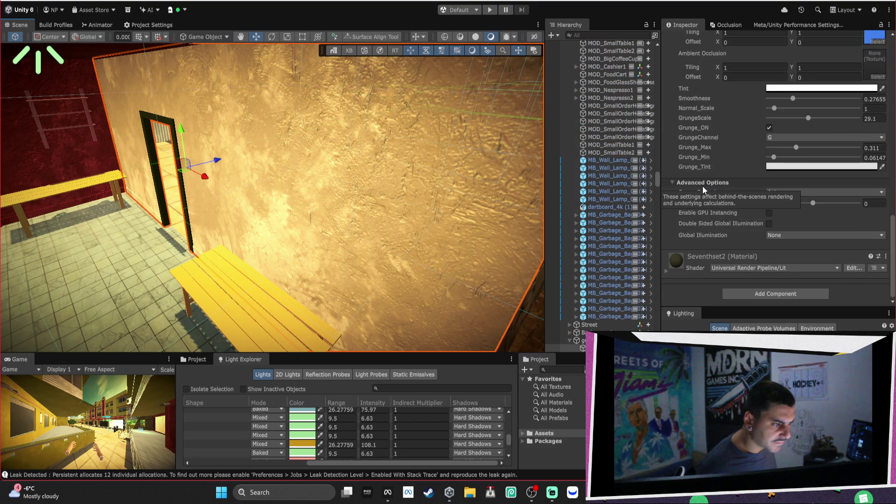
{"action": "left_click", "coordinate": [665, 270]}
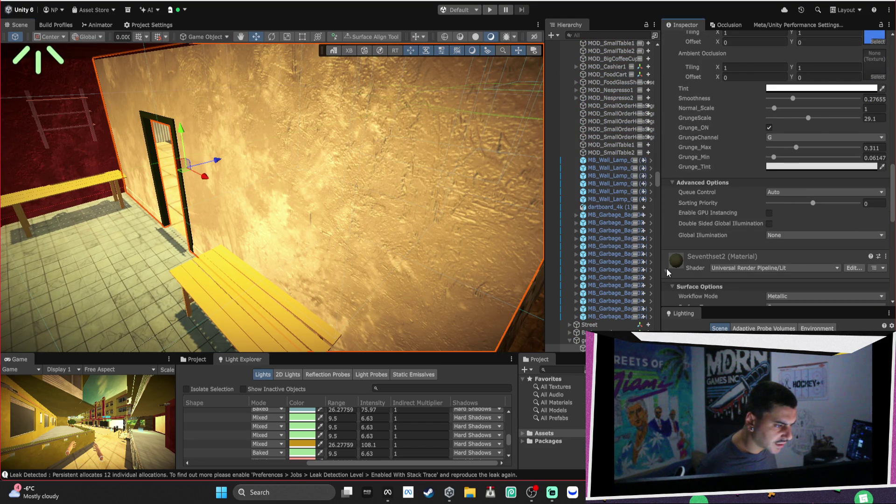
{"action": "scroll", "coordinate": [680, 262], "scroll_direction": "down", "scroll_amount": 3}
{"action": "scroll", "coordinate": [765, 280], "scroll_direction": "down", "scroll_amount": 2}
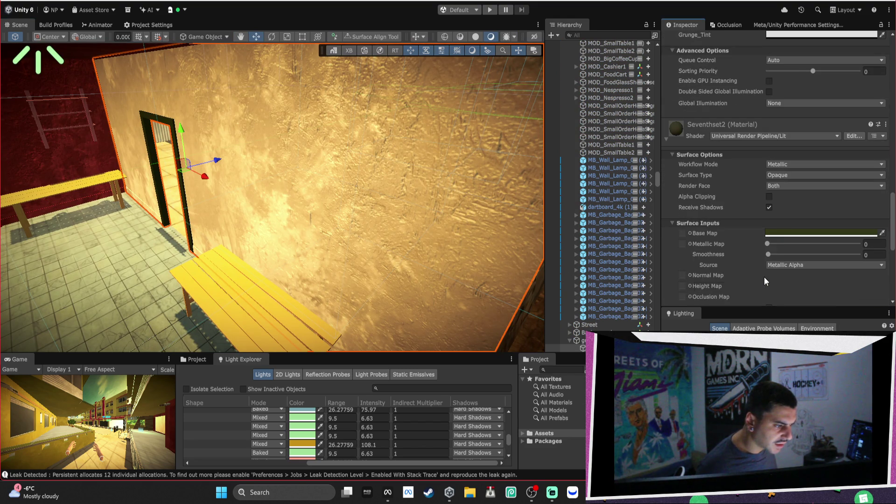
{"action": "left_click", "coordinate": [783, 233]}
{"action": "left_click", "coordinate": [883, 156]}
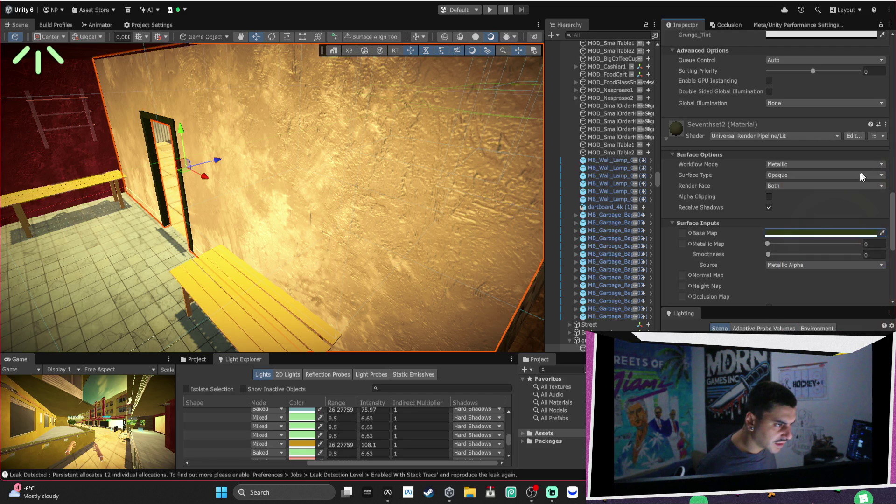
{"action": "scroll", "coordinate": [702, 178], "scroll_direction": "up", "scroll_amount": 10}
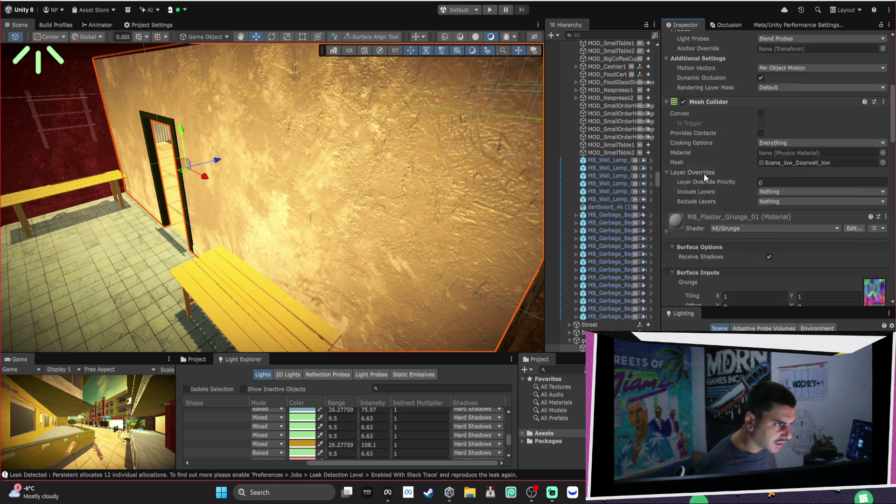
{"action": "left_click", "coordinate": [788, 54]}
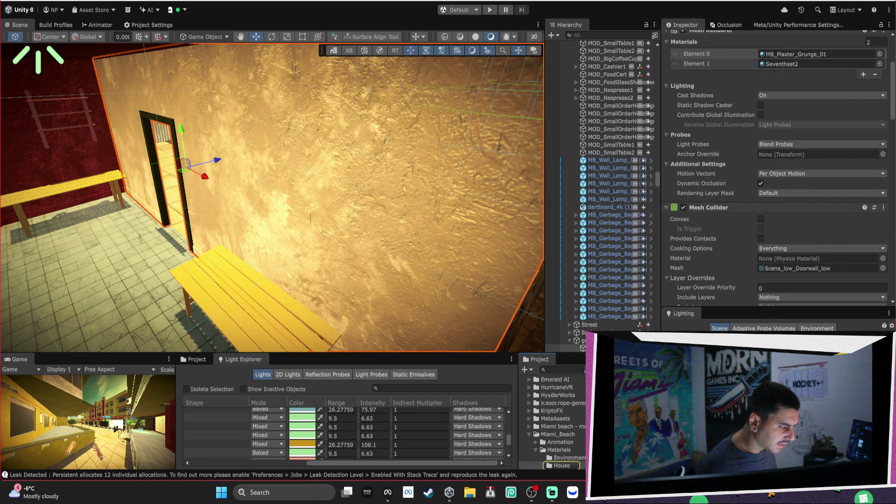
Select every House material, then browse the project's custom Tools menu of optimisation utilities
{"action": "scroll", "coordinate": [774, 187], "scroll_direction": "down", "scroll_amount": 5}
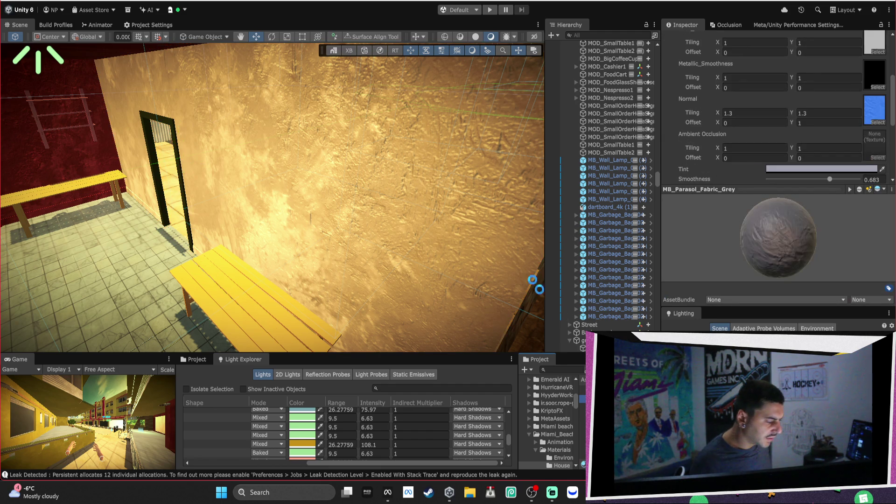
{"action": "key", "text": "ctrl+a"}
{"action": "left_click", "coordinate": [223, 5]}
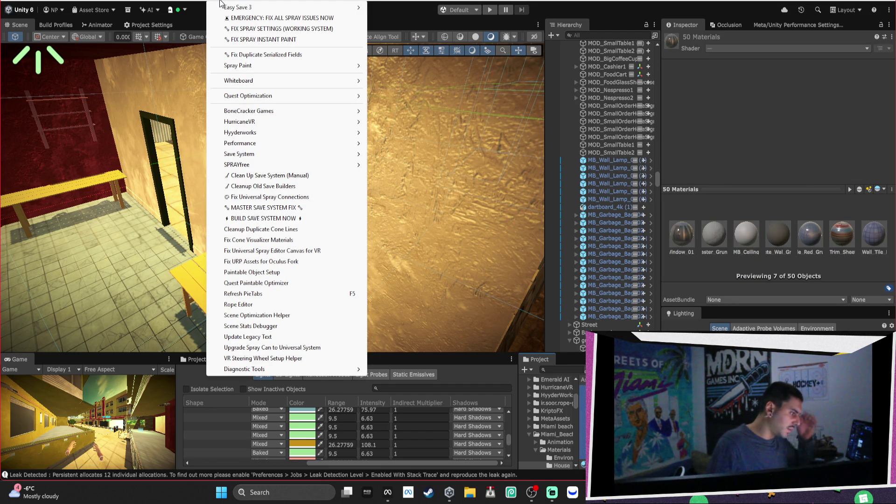
{"action": "mouse_move", "coordinate": [167, 2]}
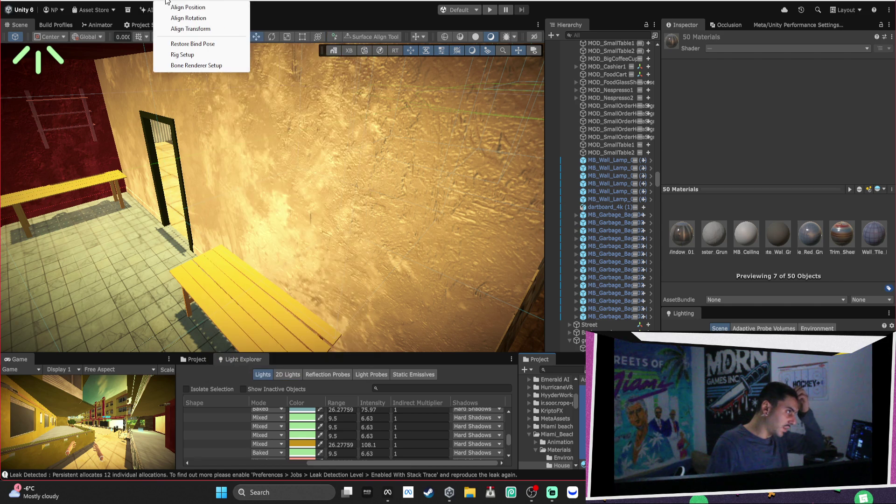
{"action": "mouse_move", "coordinate": [334, 1]}
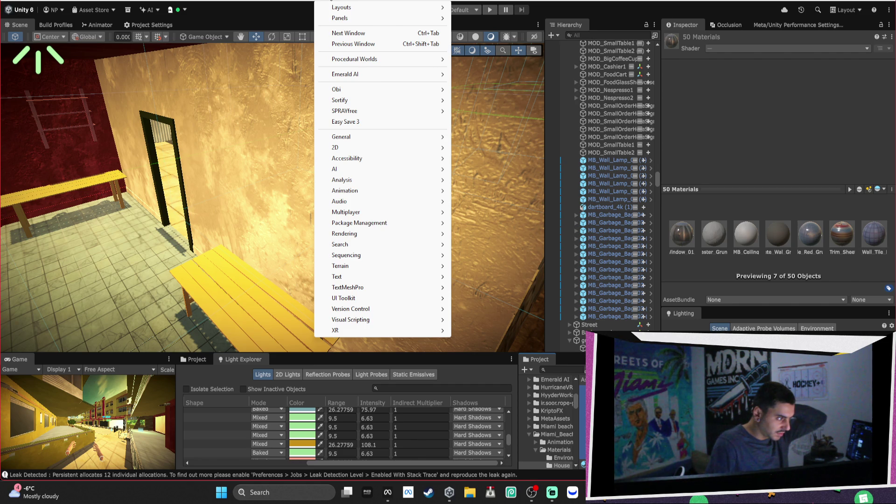
{"action": "key", "text": "Left"}
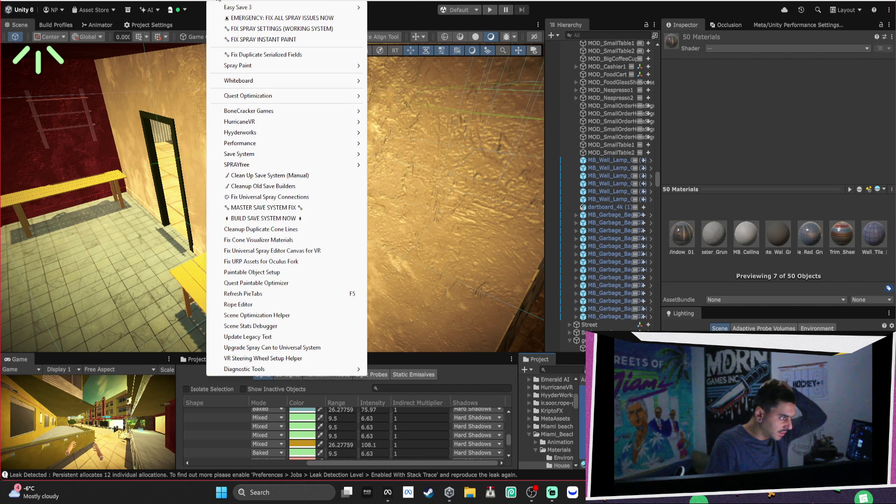
Switch all 50 House materials to the Universal Render Pipeline/Lit shader
{"action": "mouse_move", "coordinate": [279, 18]}
{"action": "left_click", "coordinate": [726, 54]}
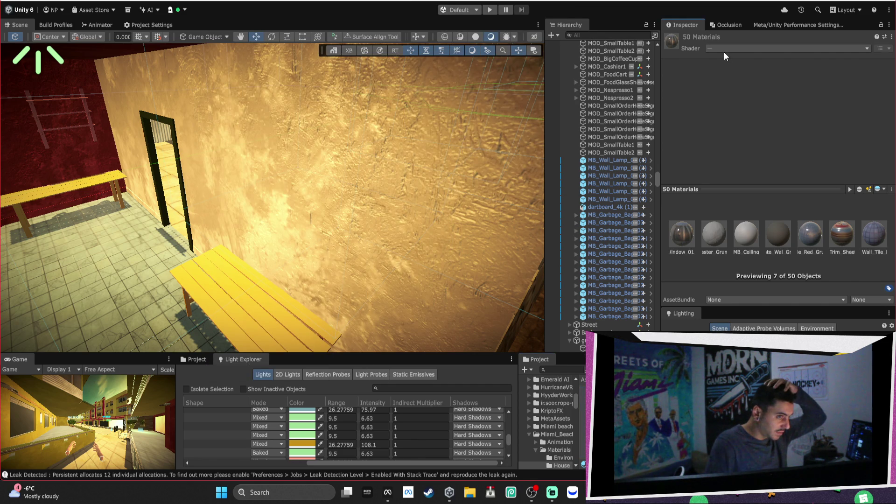
{"action": "left_click", "coordinate": [723, 52]}
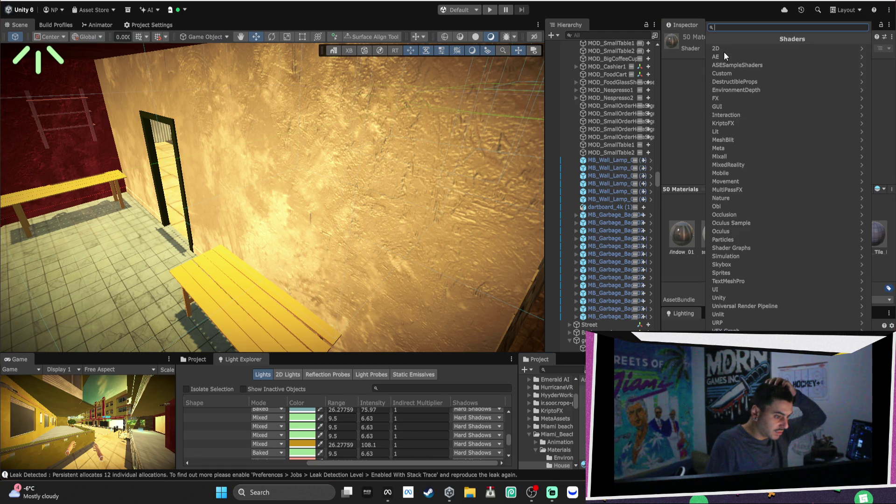
{"action": "left_click", "coordinate": [766, 303]}
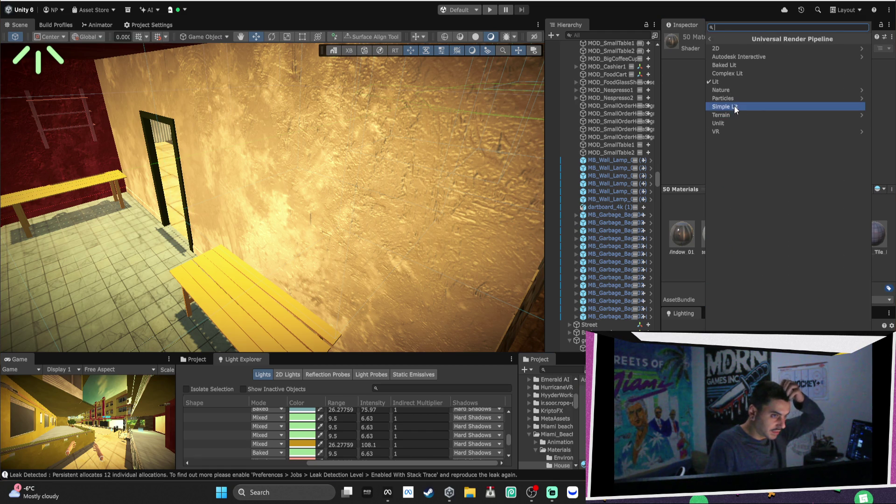
{"action": "left_click", "coordinate": [721, 83]}
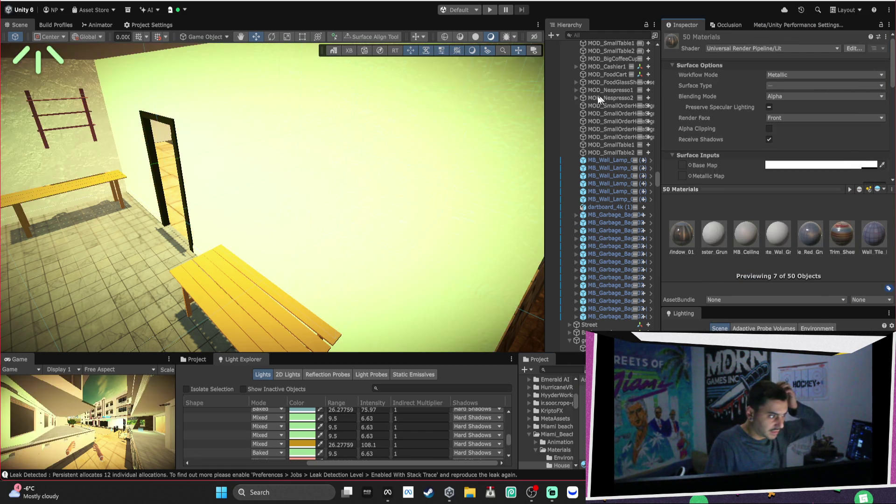
{"action": "scroll", "coordinate": [236, 143], "scroll_direction": "down", "scroll_amount": 5}
{"action": "mouse_move", "coordinate": [279, 149]}
{"action": "left_mouse_down"}
{"action": "mouse_move", "coordinate": [438, 175]}
{"action": "mouse_move", "coordinate": [269, 148]}
{"action": "mouse_move", "coordinate": [498, 144]}
{"action": "mouse_move", "coordinate": [471, 142]}
{"action": "mouse_move", "coordinate": [299, 142]}
{"action": "mouse_move", "coordinate": [601, 179]}
{"action": "mouse_move", "coordinate": [608, 170]}
{"action": "mouse_move", "coordinate": [450, 173]}
{"action": "mouse_move", "coordinate": [331, 303]}
{"action": "mouse_move", "coordinate": [356, 303]}
{"action": "mouse_move", "coordinate": [264, 186]}
{"action": "mouse_move", "coordinate": [564, 269]}
{"action": "mouse_move", "coordinate": [320, 199]}
{"action": "left_mouse_up"}
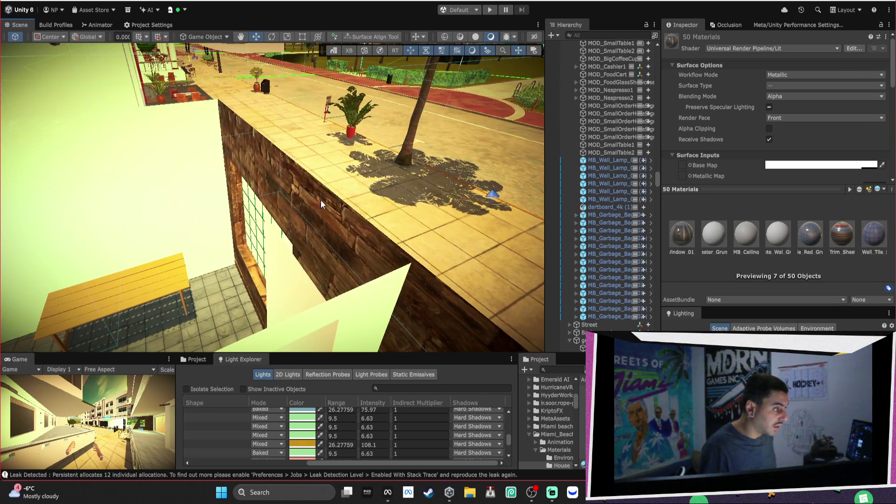
Set the window wall's shared materials to render Both faces
{"action": "left_click", "coordinate": [321, 200]}
{"action": "left_click", "coordinate": [793, 161]}
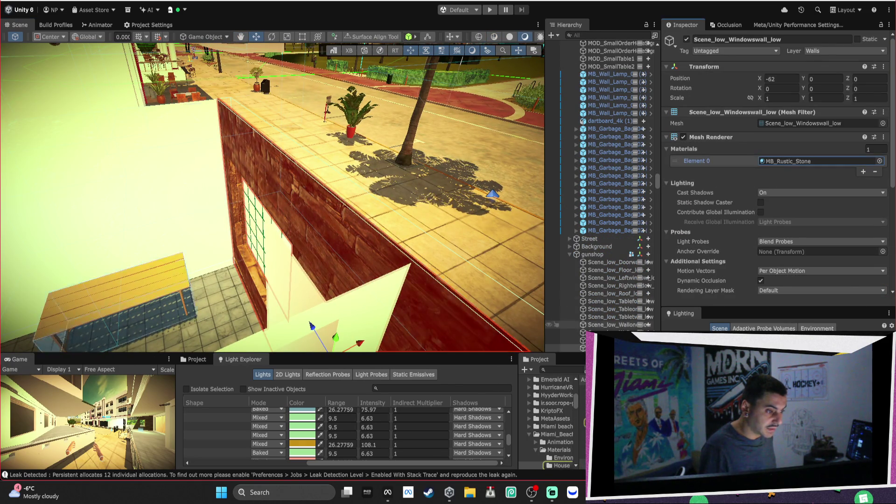
{"action": "double_click", "coordinate": [793, 161]}
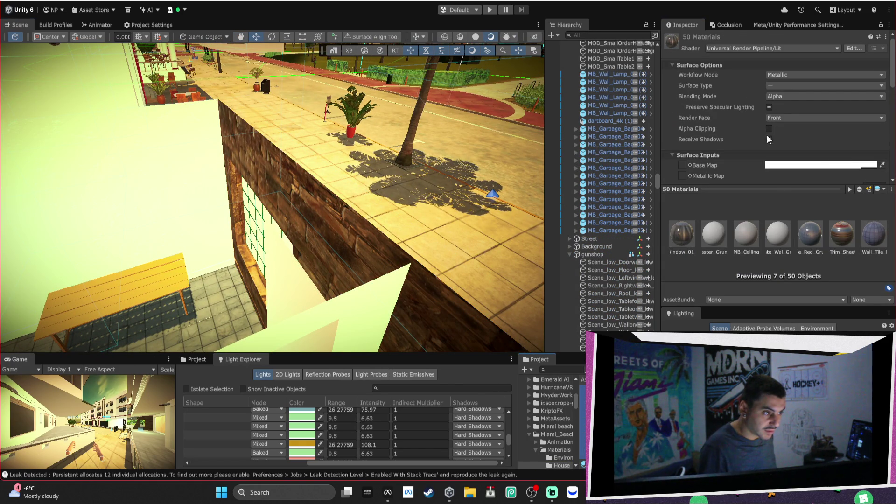
{"action": "left_click", "coordinate": [782, 120]}
{"action": "left_click", "coordinate": [788, 128]}
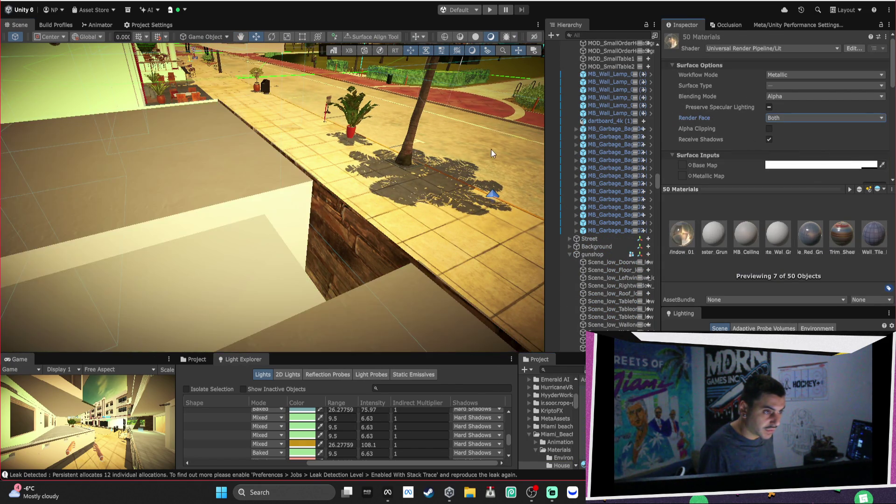
{"action": "key", "text": "f"}
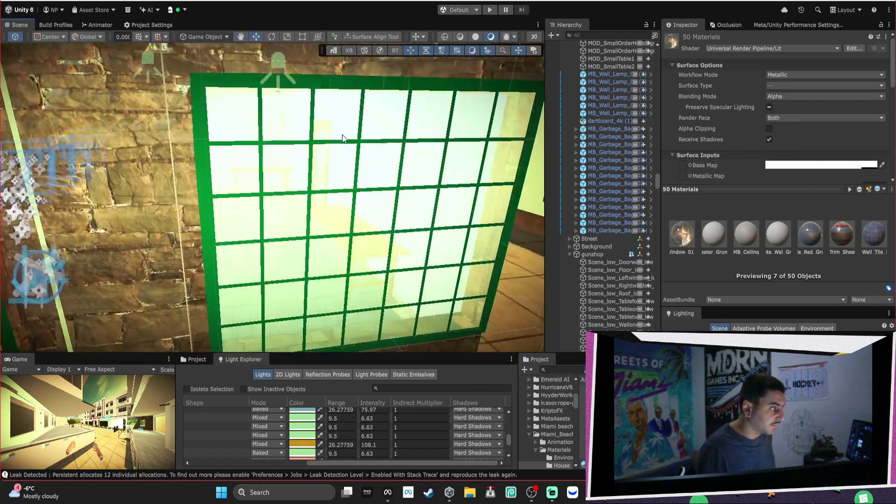
{"action": "mouse_move", "coordinate": [342, 138]}
{"action": "left_mouse_down"}
{"action": "mouse_move", "coordinate": [403, 132]}
{"action": "mouse_move", "coordinate": [434, 161]}
{"action": "mouse_move", "coordinate": [345, 168]}
{"action": "mouse_move", "coordinate": [628, 194]}
{"action": "mouse_move", "coordinate": [793, 187]}
{"action": "mouse_move", "coordinate": [56, 178]}
{"action": "mouse_move", "coordinate": [148, 162]}
{"action": "mouse_move", "coordinate": [366, 164]}
{"action": "mouse_move", "coordinate": [434, 183]}
{"action": "mouse_move", "coordinate": [371, 242]}
{"action": "left_mouse_up"}
Select MB_Bentley_Hotel and open its LOD0 Mesh Renderer's materials list
{"action": "left_click", "coordinate": [372, 244]}
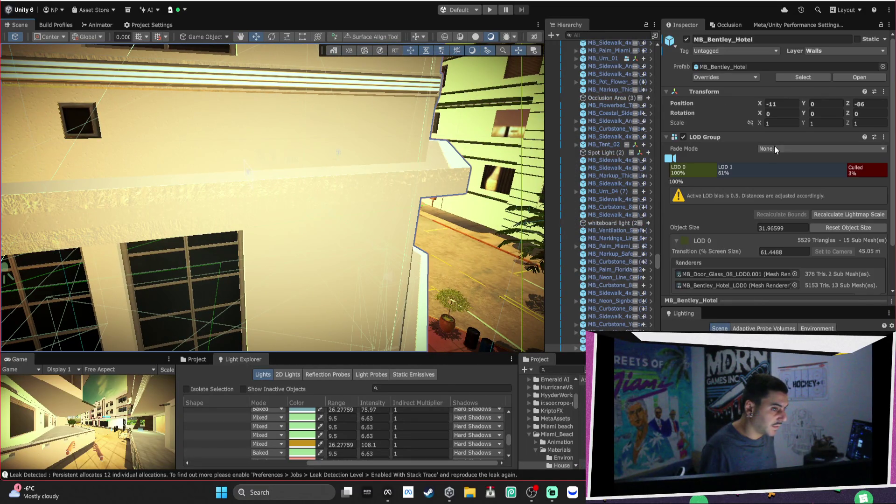
{"action": "scroll", "coordinate": [774, 239], "scroll_direction": "down", "scroll_amount": 1}
{"action": "left_click", "coordinate": [735, 259]}
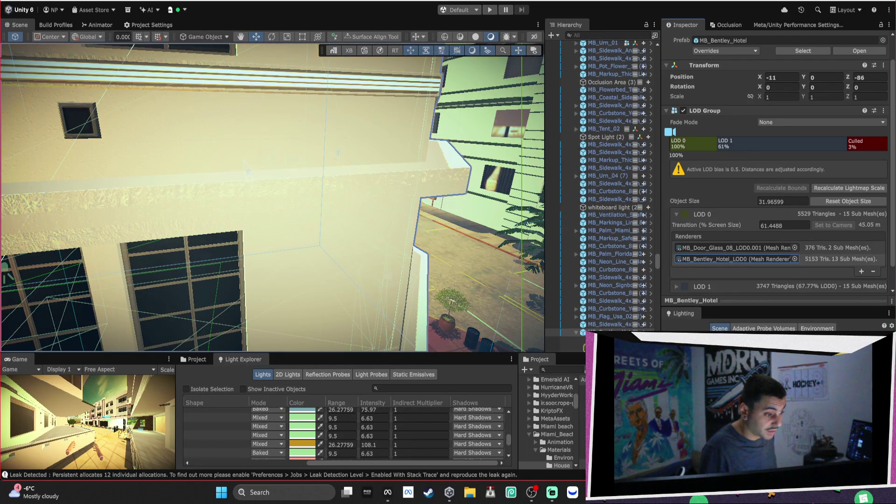
{"action": "double_click", "coordinate": [735, 259]}
{"action": "scroll", "coordinate": [770, 214], "scroll_direction": "down", "scroll_amount": 1}
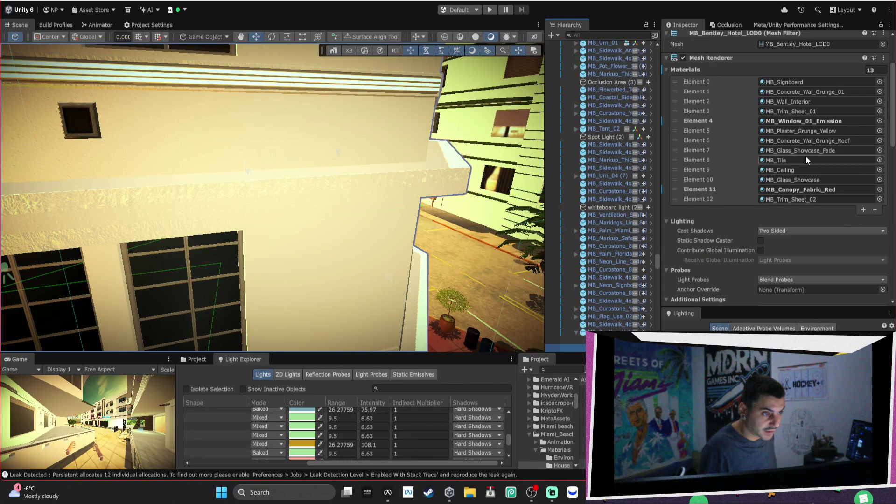
Give MB_Canopy_Fabric_Red a bright red base colour
{"action": "scroll", "coordinate": [805, 155], "scroll_direction": "down", "scroll_amount": 10}
{"action": "left_click", "coordinate": [665, 158]}
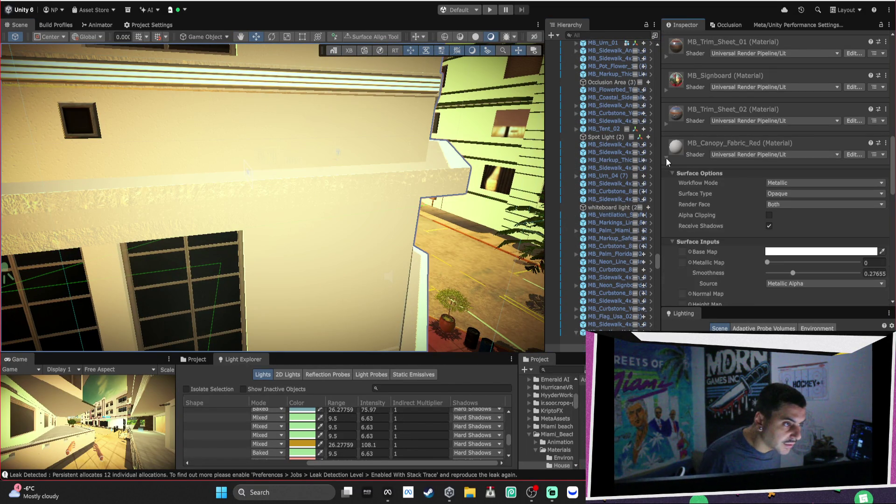
{"action": "scroll", "coordinate": [751, 194], "scroll_direction": "down", "scroll_amount": 1}
{"action": "left_click", "coordinate": [796, 225]}
{"action": "left_click_drag", "start_coordinate": [864, 216], "coordinate": [874, 211]}
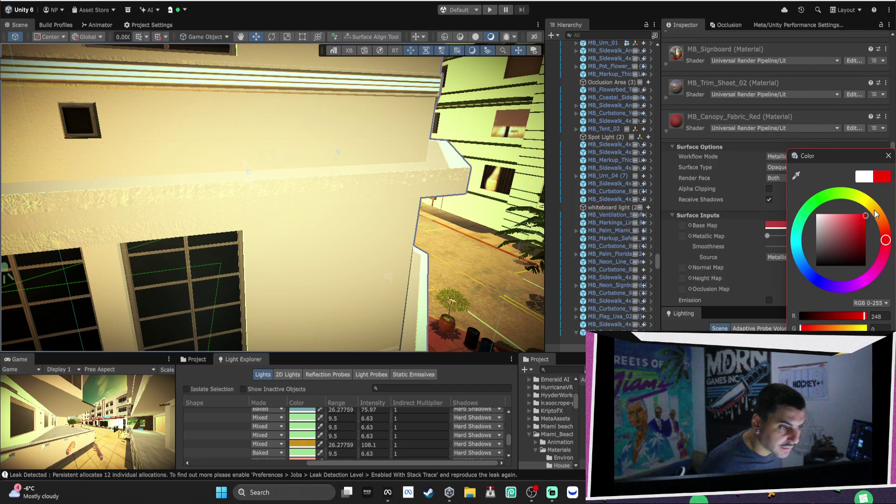
{"action": "left_click", "coordinate": [791, 172]}
Give MB_Concrete_Wal_Grunge_Roof a pinkish-red base colour
{"action": "scroll", "coordinate": [676, 232], "scroll_direction": "up", "scroll_amount": 3}
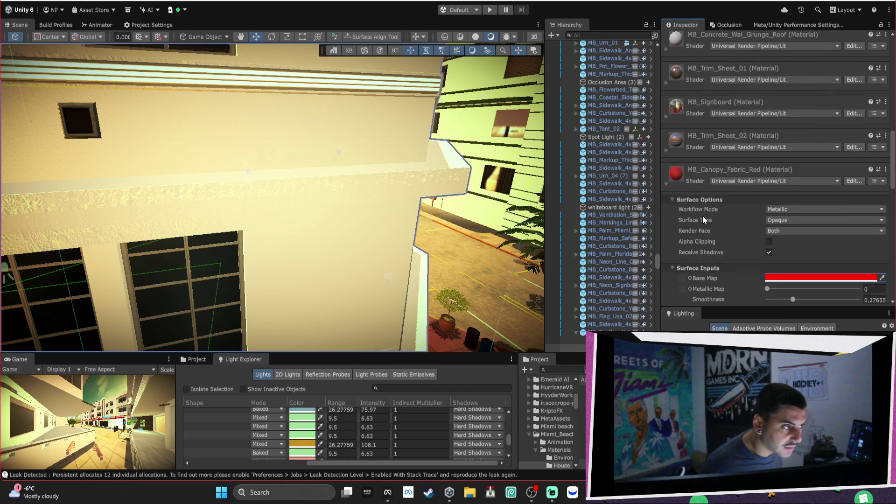
{"action": "scroll", "coordinate": [679, 174], "scroll_direction": "up", "scroll_amount": 3}
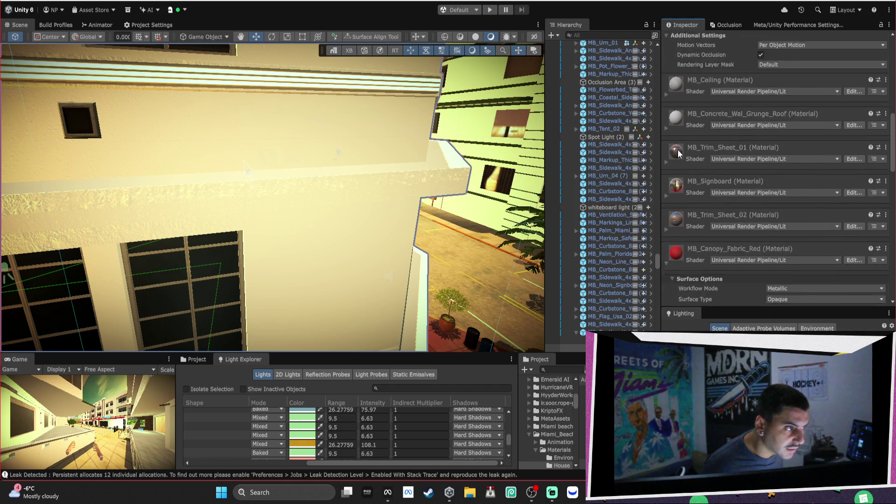
{"action": "left_click", "coordinate": [667, 155]}
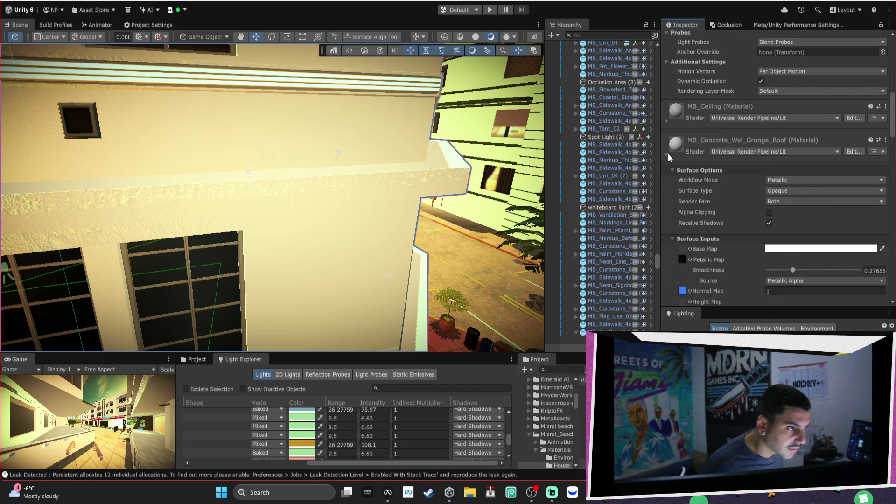
{"action": "left_click", "coordinate": [809, 253]}
{"action": "left_click_drag", "start_coordinate": [833, 224], "coordinate": [841, 228]}
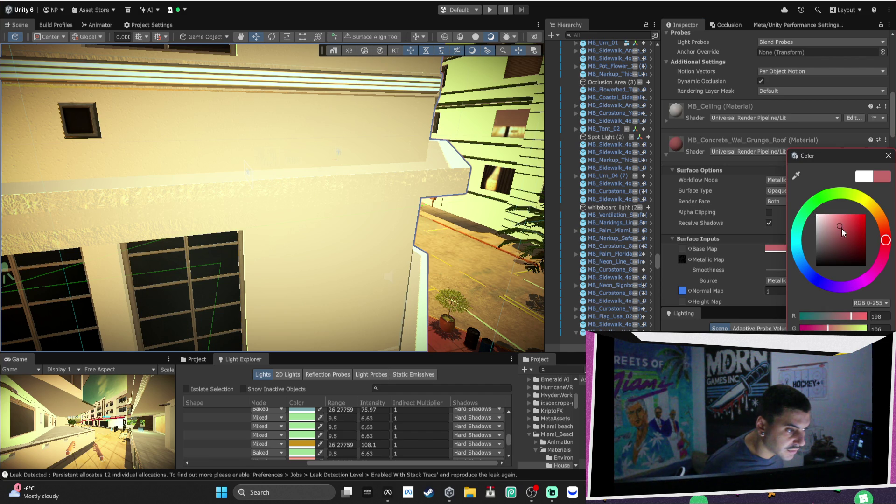
{"action": "left_click", "coordinate": [887, 156]}
Shift MB_Ceiling's base colour toward yellow
{"action": "left_click", "coordinate": [667, 121]}
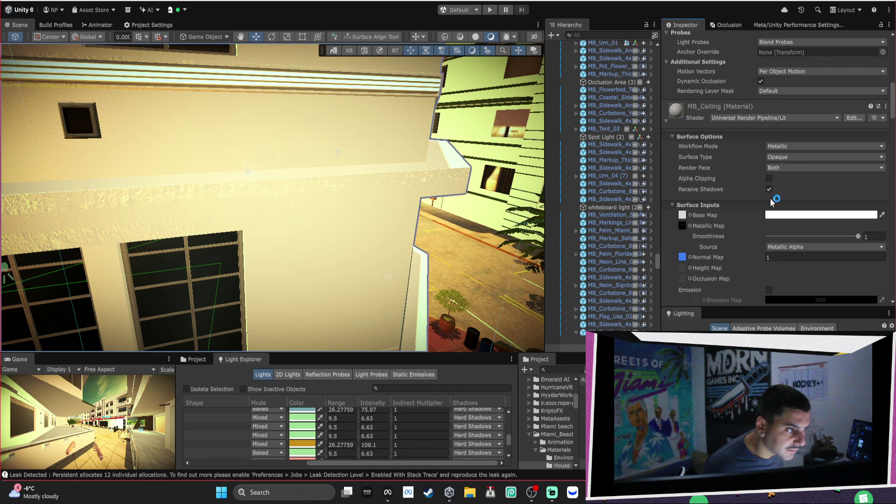
{"action": "left_click", "coordinate": [798, 215]}
{"action": "left_click", "coordinate": [845, 230]}
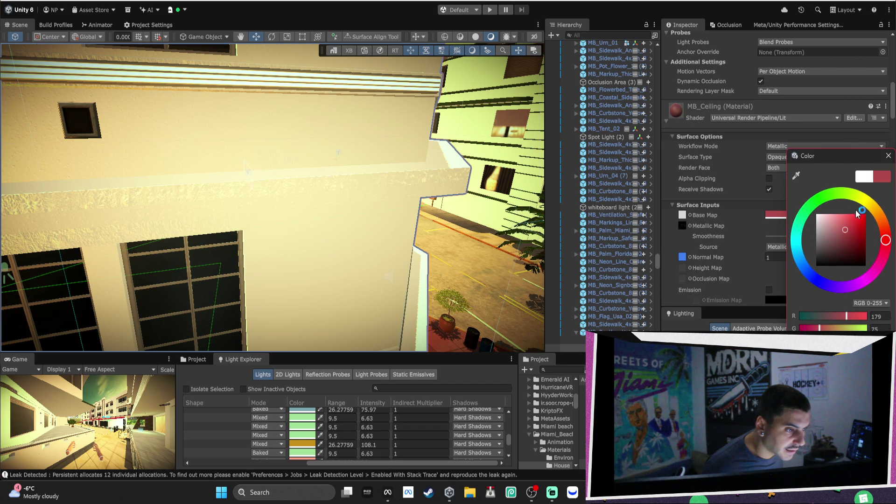
{"action": "left_click_drag", "start_coordinate": [860, 212], "coordinate": [864, 205]}
{"action": "left_click", "coordinate": [887, 157]}
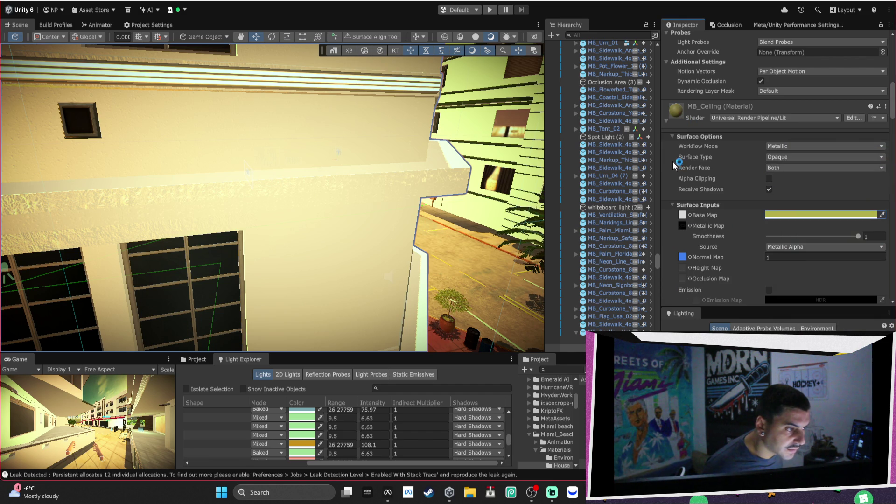
Change the roof concrete's base colour to yellow-green instead
{"action": "scroll", "coordinate": [695, 150], "scroll_direction": "down", "scroll_amount": 10}
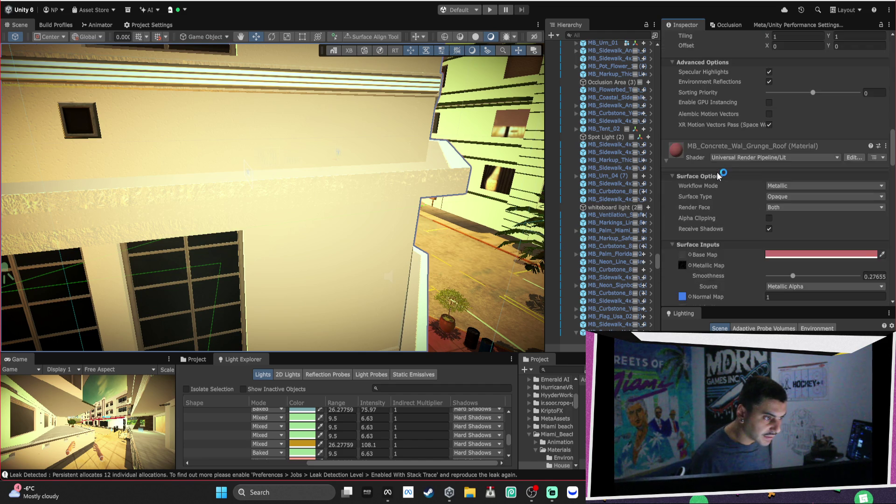
{"action": "left_click", "coordinate": [799, 175]}
{"action": "left_click", "coordinate": [839, 226]}
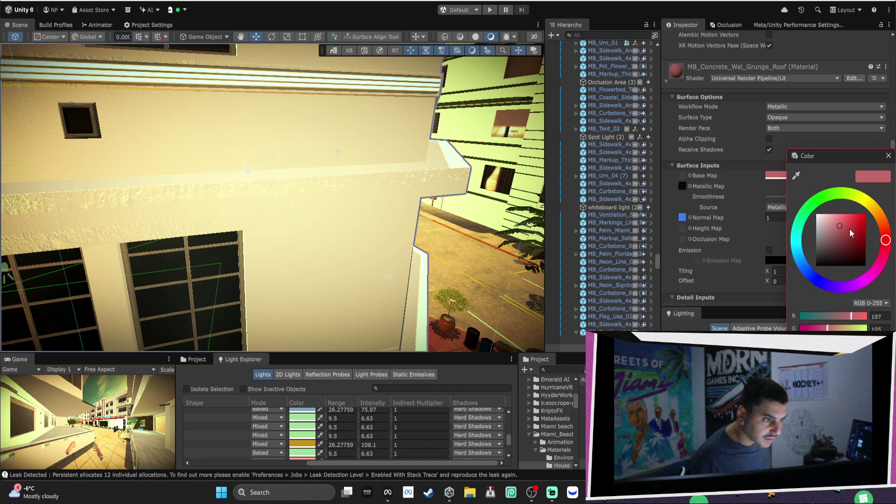
{"action": "left_click", "coordinate": [861, 194]}
{"action": "left_click", "coordinate": [888, 156]}
Give MB_Wall_Interior a yellow base colour
{"action": "scroll", "coordinate": [790, 175], "scroll_direction": "down", "scroll_amount": 10}
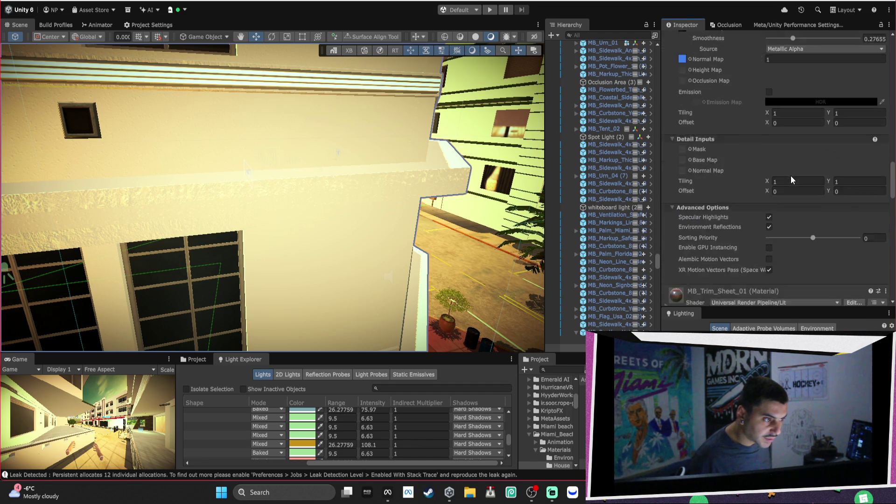
{"action": "scroll", "coordinate": [790, 175], "scroll_direction": "down", "scroll_amount": 15}
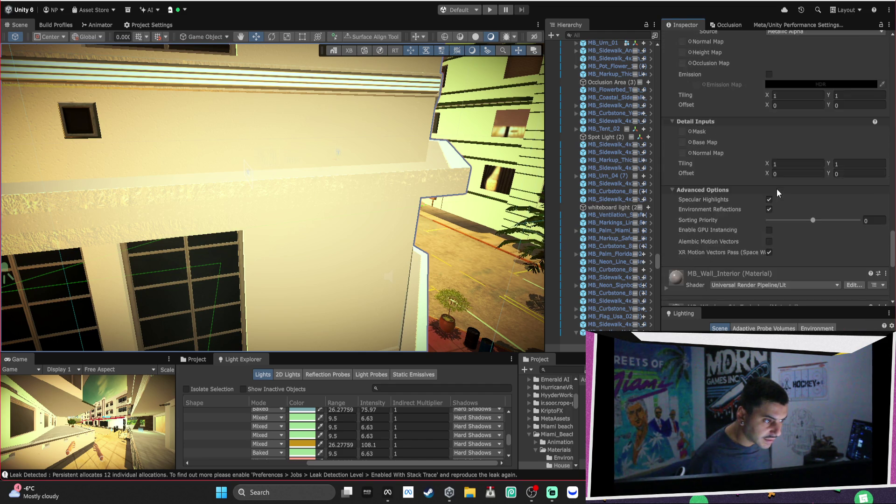
{"action": "left_click", "coordinate": [667, 206]}
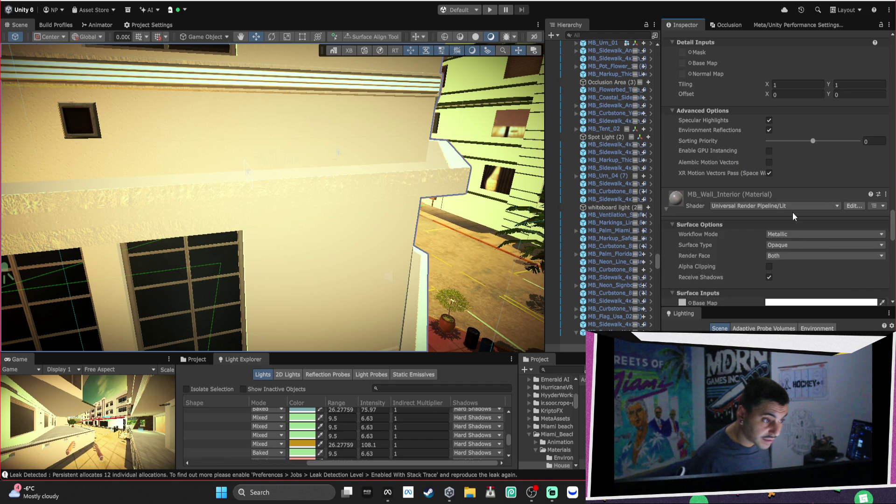
{"action": "scroll", "coordinate": [800, 229], "scroll_direction": "down", "scroll_amount": 2}
{"action": "left_click", "coordinate": [811, 250]}
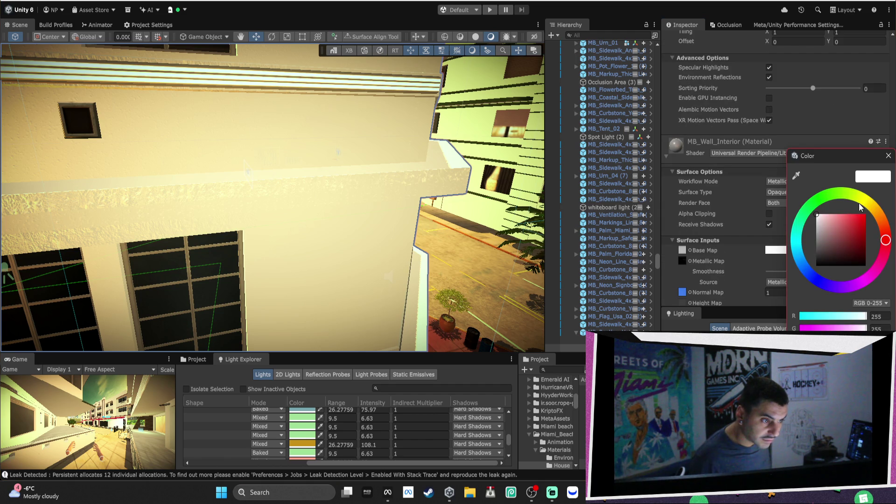
{"action": "left_click_drag", "start_coordinate": [860, 207], "coordinate": [869, 206]}
{"action": "left_click", "coordinate": [848, 225]}
{"action": "left_click", "coordinate": [888, 156]}
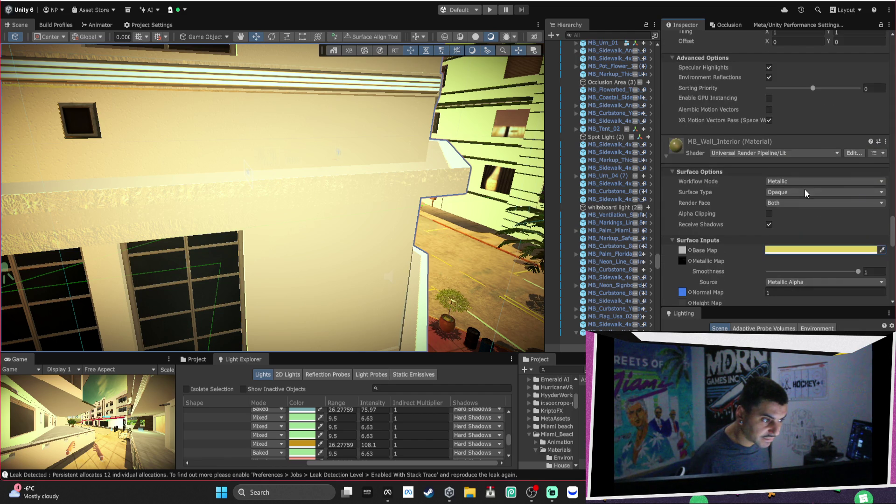
Expand MB_Concrete_Wal_Grunge_01 and pick pale yellow for its Base Map
{"action": "scroll", "coordinate": [804, 187], "scroll_direction": "down", "scroll_amount": 9}
{"action": "scroll", "coordinate": [802, 187], "scroll_direction": "down", "scroll_amount": 5}
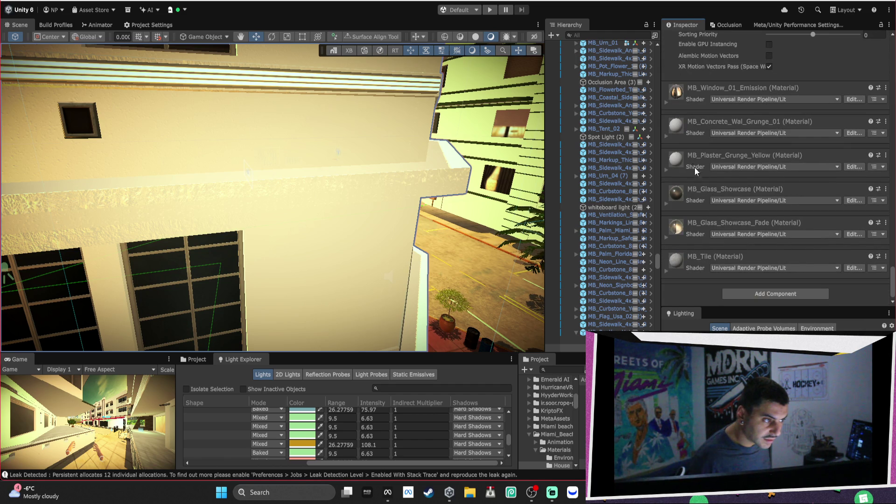
{"action": "left_click", "coordinate": [666, 169]}
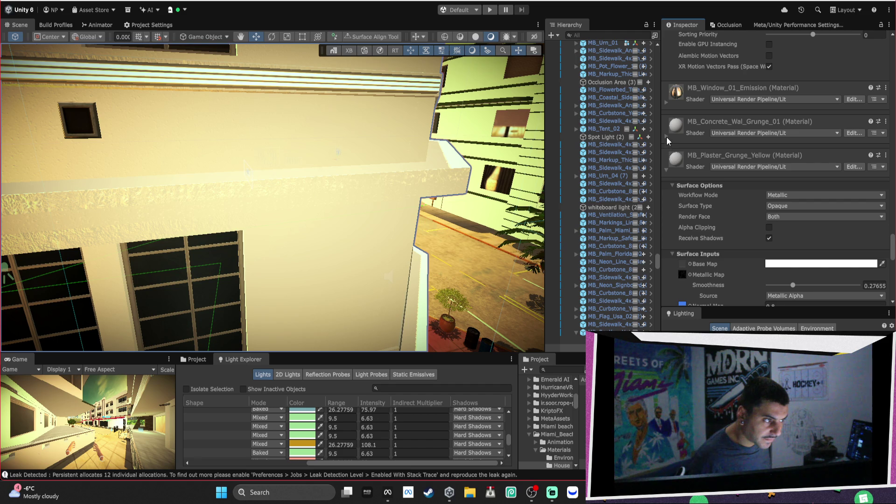
{"action": "scroll", "coordinate": [667, 133], "scroll_direction": "down", "scroll_amount": 3}
{"action": "left_click", "coordinate": [788, 178]}
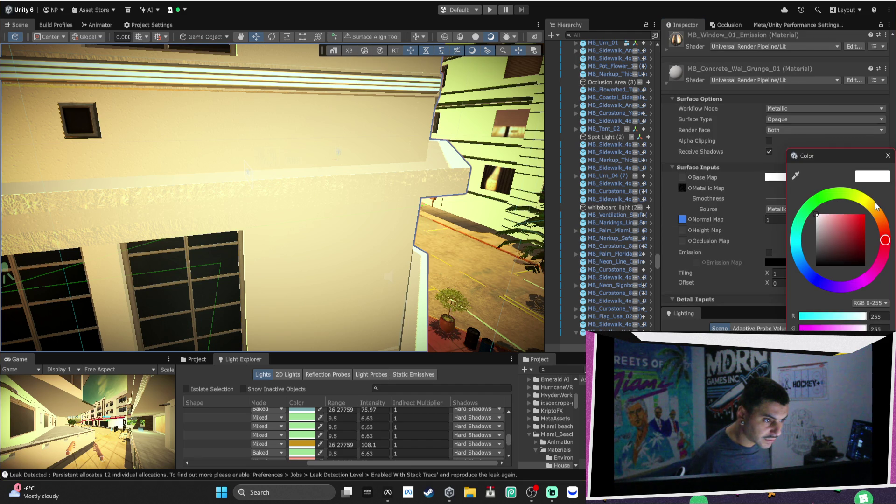
{"action": "left_click", "coordinate": [844, 221]}
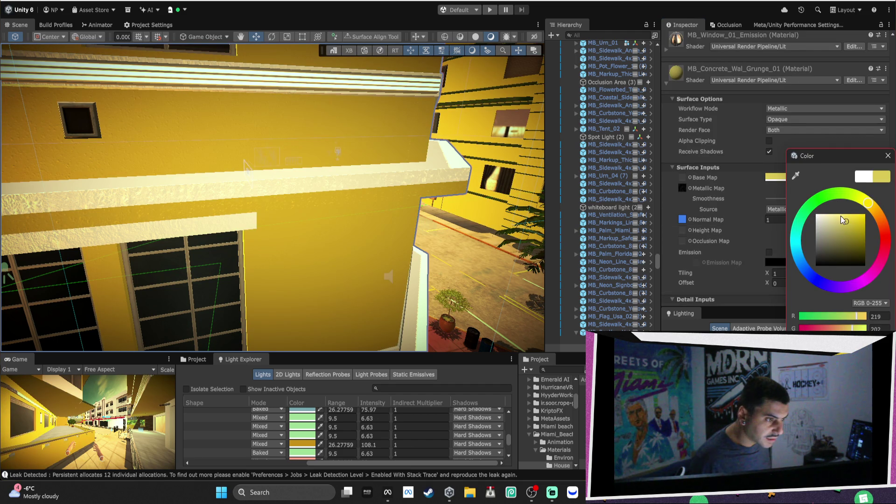
Keep the pale yellow concrete and set MB_Plaster_Grunge_Yellow's Base Map to bright lime green
{"action": "left_click", "coordinate": [887, 155]}
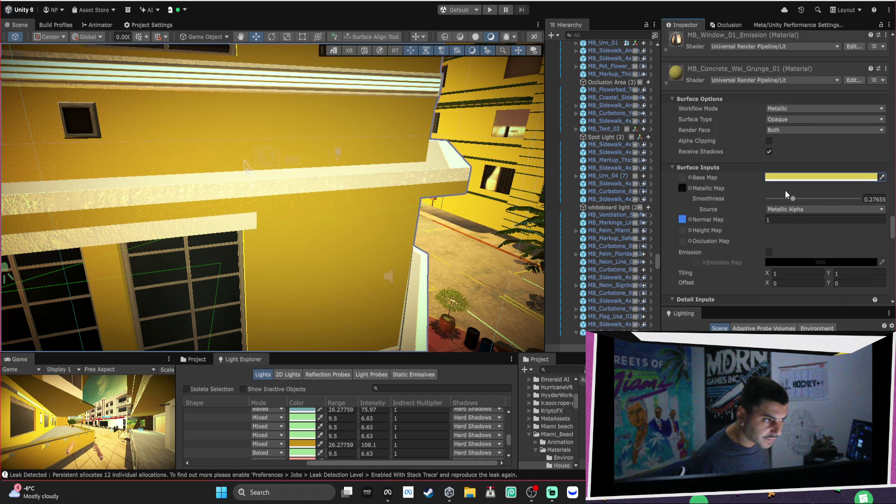
{"action": "scroll", "coordinate": [737, 190], "scroll_direction": "down", "scroll_amount": 2}
{"action": "scroll", "coordinate": [736, 191], "scroll_direction": "down", "scroll_amount": 10}
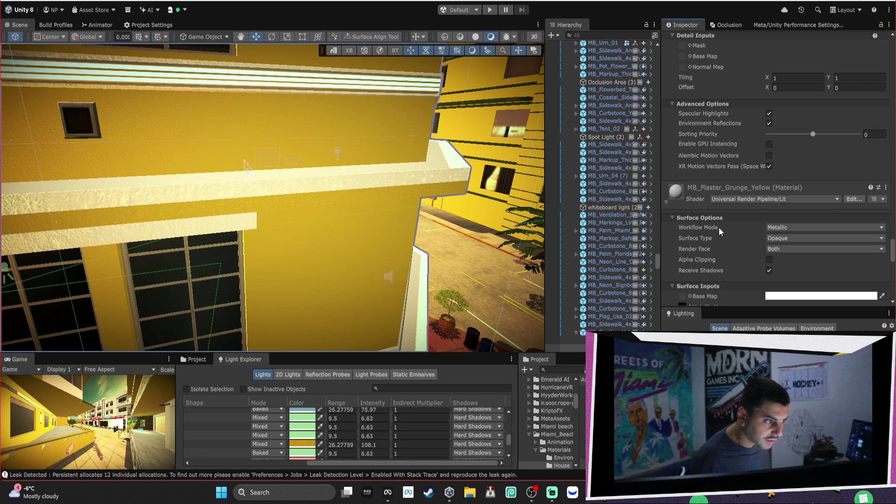
{"action": "scroll", "coordinate": [740, 228], "scroll_direction": "down", "scroll_amount": 2}
{"action": "left_click", "coordinate": [787, 243]}
{"action": "left_click", "coordinate": [852, 194]}
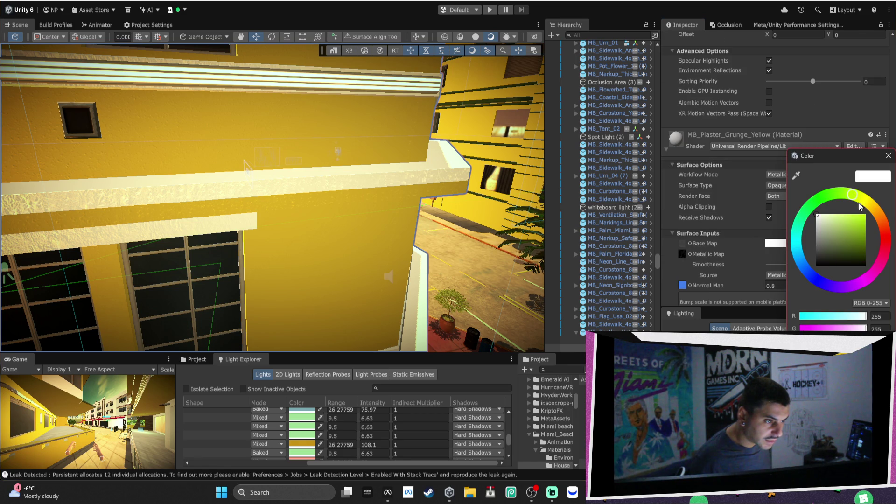
{"action": "left_click", "coordinate": [858, 224]}
{"action": "left_click", "coordinate": [840, 223]}
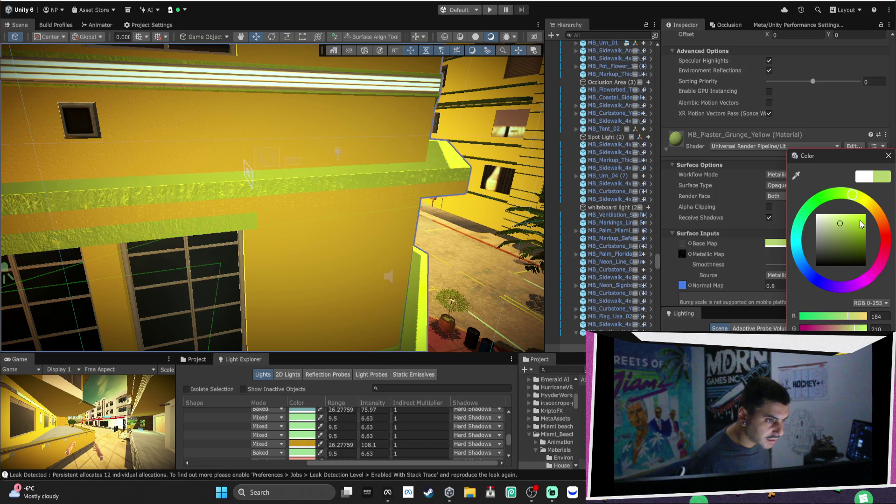
{"action": "left_click_drag", "start_coordinate": [861, 224], "coordinate": [874, 214]}
{"action": "left_click", "coordinate": [888, 156]}
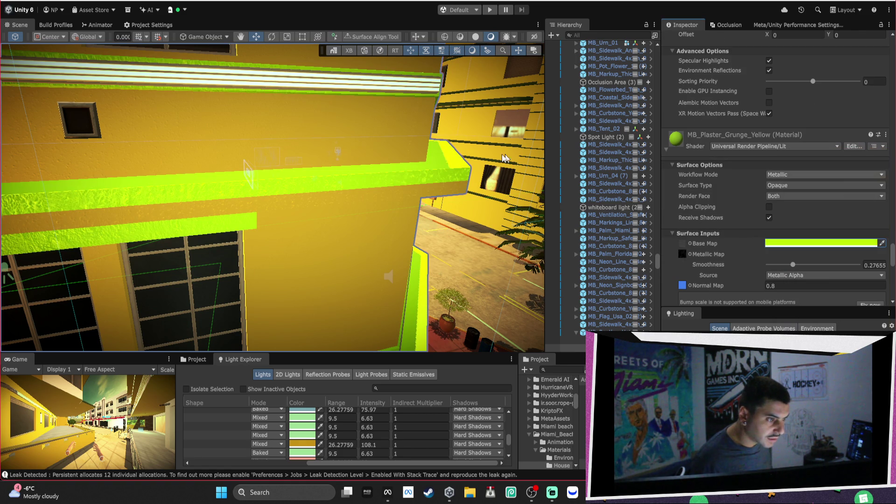
{"action": "scroll", "coordinate": [471, 155], "scroll_direction": "down", "scroll_amount": 10}
{"action": "mouse_move", "coordinate": [434, 135]}
{"action": "left_mouse_down"}
{"action": "mouse_move", "coordinate": [238, 160]}
{"action": "mouse_move", "coordinate": [286, 206]}
{"action": "left_mouse_up"}
{"action": "left_click", "coordinate": [289, 207]}
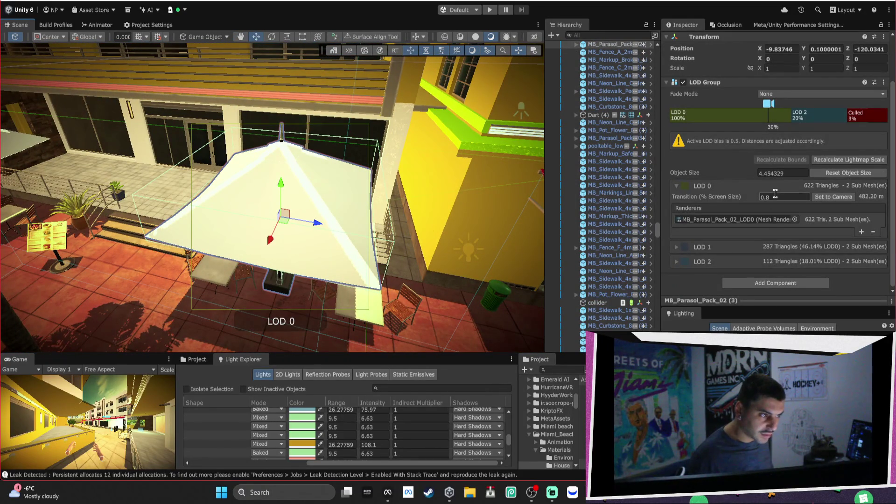
Set the parasol's MB_Parasol_Fabric_White Base Map to green via its LOD0 renderer
{"action": "left_click", "coordinate": [755, 218]}
{"action": "left_click", "coordinate": [617, 52]}
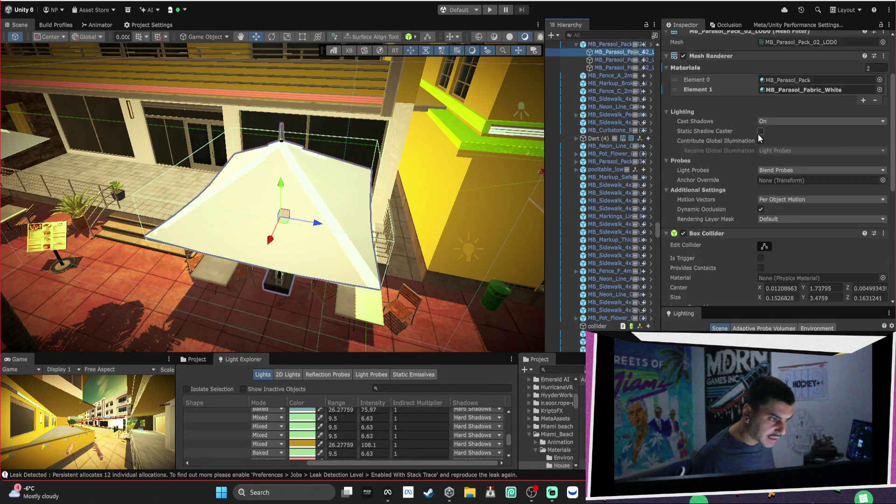
{"action": "left_click", "coordinate": [667, 237]}
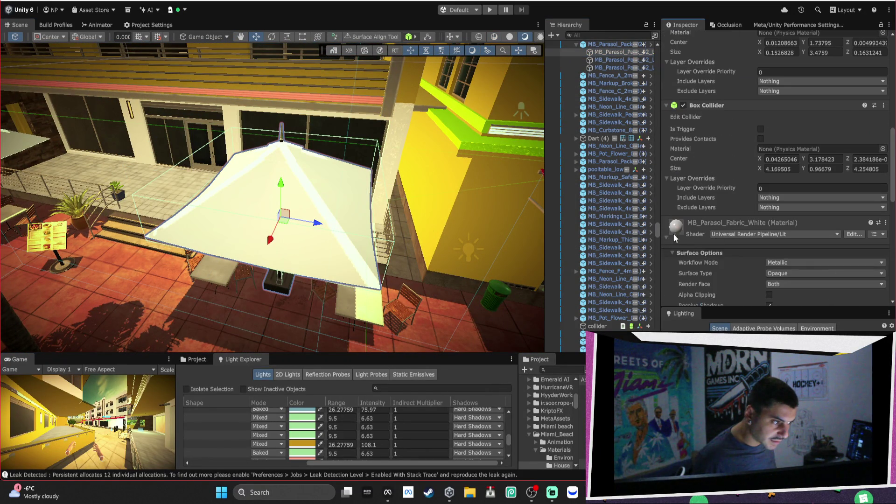
{"action": "scroll", "coordinate": [790, 219], "scroll_direction": "down", "scroll_amount": 5}
{"action": "left_click", "coordinate": [801, 199]}
{"action": "left_click", "coordinate": [804, 219]}
{"action": "left_click_drag", "start_coordinate": [829, 219], "coordinate": [853, 230]}
{"action": "mouse_move", "coordinate": [280, 154]}
{"action": "left_mouse_down"}
{"action": "mouse_move", "coordinate": [229, 146]}
{"action": "mouse_move", "coordinate": [672, 259]}
{"action": "left_mouse_up"}
Change the parasol fabric's Base Map from green to red
{"action": "left_click", "coordinate": [821, 199]}
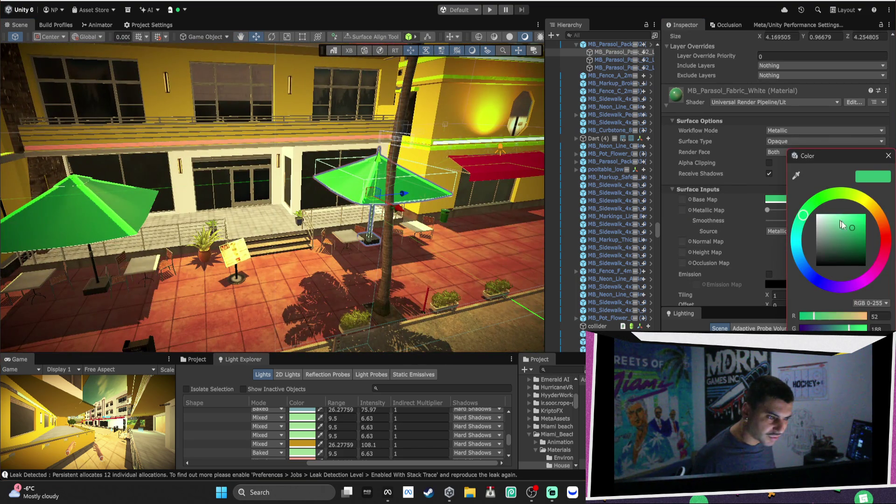
{"action": "left_click", "coordinate": [884, 242]}
{"action": "left_click_drag", "start_coordinate": [373, 210], "coordinate": [237, 194]}
{"action": "left_click", "coordinate": [208, 149]}
{"action": "key", "text": "f"}
{"action": "scroll", "coordinate": [727, 233], "scroll_direction": "down", "scroll_amount": 10}
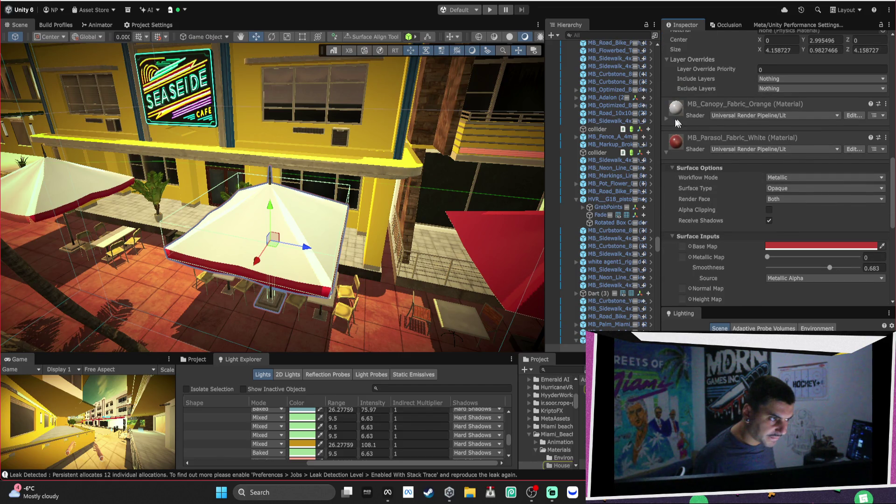
Give the orange canopy fabric a bright orange Base Map colour
{"action": "left_click", "coordinate": [667, 119]}
{"action": "left_click", "coordinate": [787, 211]}
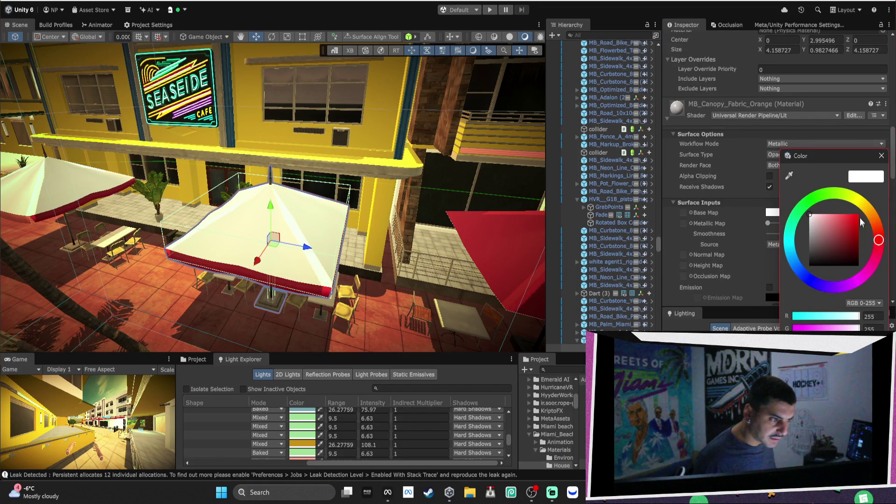
{"action": "left_click", "coordinate": [882, 230]}
{"action": "left_click", "coordinate": [854, 224]}
{"action": "left_click_drag", "start_coordinate": [854, 226], "coordinate": [831, 231]}
{"action": "left_click", "coordinate": [872, 217]}
{"action": "left_click", "coordinate": [857, 213]}
{"action": "mouse_move", "coordinate": [419, 186]}
{"action": "left_mouse_down"}
{"action": "mouse_move", "coordinate": [433, 166]}
{"action": "mouse_move", "coordinate": [471, 160]}
{"action": "left_mouse_up"}
Recolour the café parasol's green fabric material to yellow
{"action": "left_click", "coordinate": [373, 196]}
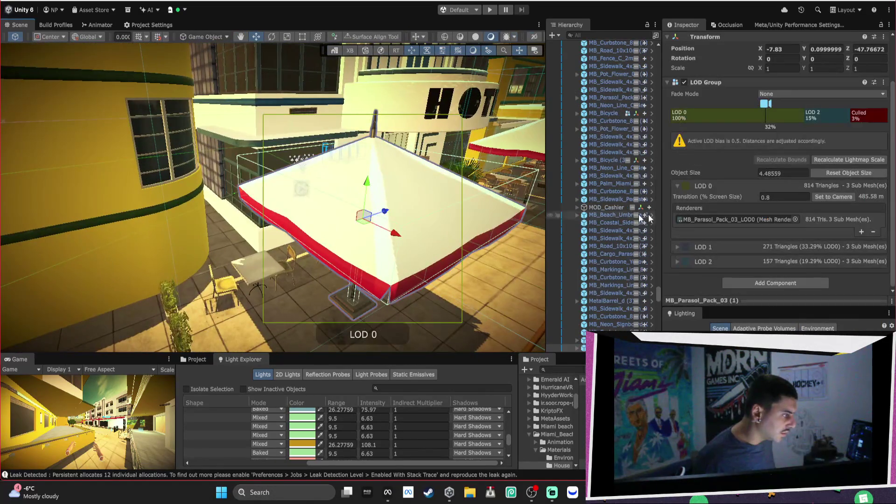
{"action": "double_click", "coordinate": [771, 219]}
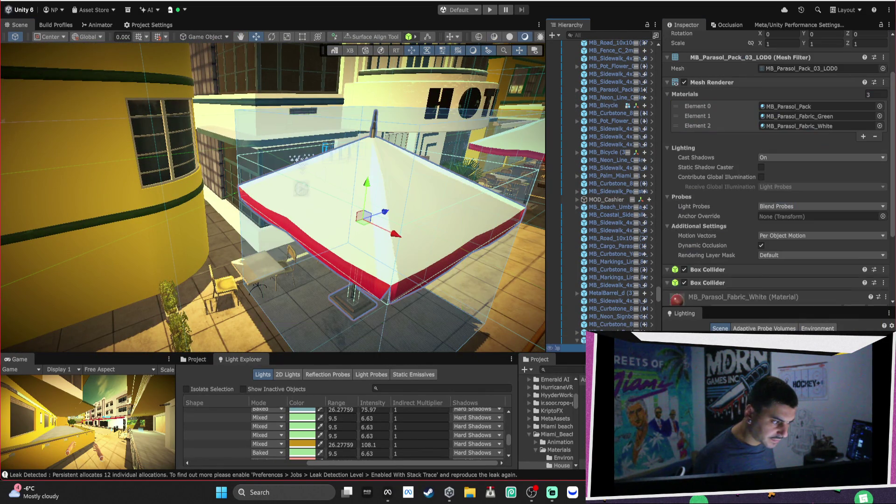
{"action": "left_click", "coordinate": [815, 115]}
{"action": "scroll", "coordinate": [768, 214], "scroll_direction": "down", "scroll_amount": 15}
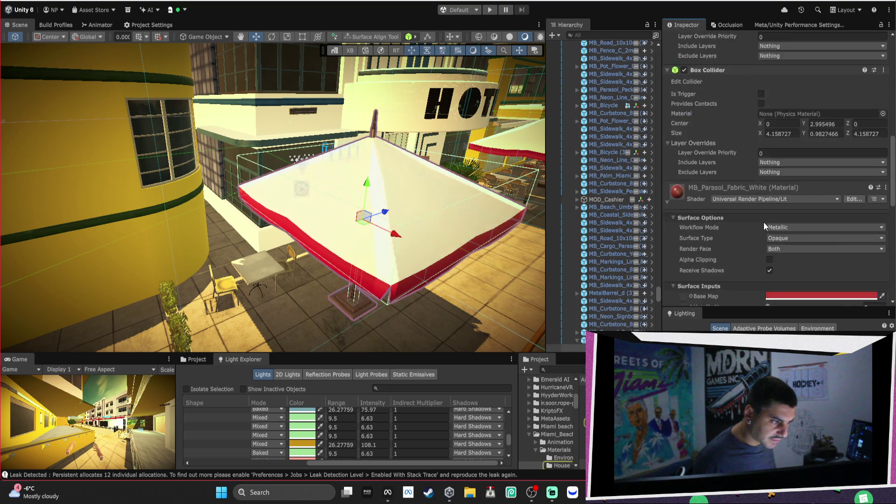
{"action": "left_click", "coordinate": [670, 264]}
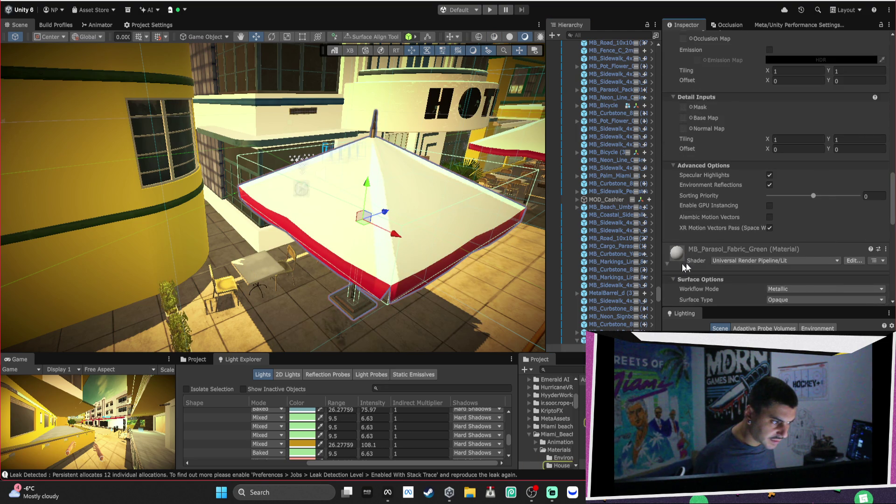
{"action": "scroll", "coordinate": [833, 243], "scroll_direction": "down", "scroll_amount": 5}
{"action": "left_click", "coordinate": [844, 205]}
{"action": "left_click_drag", "start_coordinate": [880, 201], "coordinate": [835, 212]}
{"action": "mouse_move", "coordinate": [466, 196]}
{"action": "left_mouse_down"}
{"action": "mouse_move", "coordinate": [475, 187]}
{"action": "mouse_move", "coordinate": [370, 226]}
{"action": "left_mouse_up"}
Set another parasol's MB_Canopy_Fabric_Yellow Base Map to lime CBFF00
{"action": "left_click", "coordinate": [369, 226]}
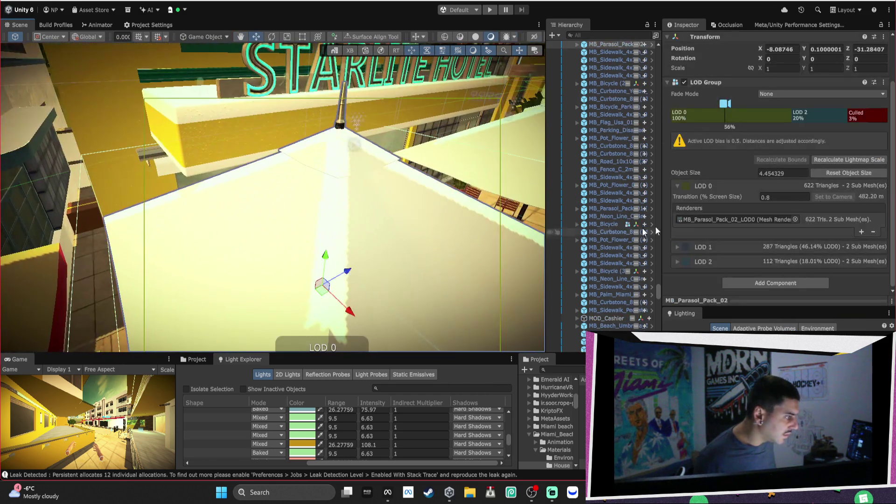
{"action": "left_click", "coordinate": [783, 220]}
{"action": "left_click", "coordinate": [625, 52]}
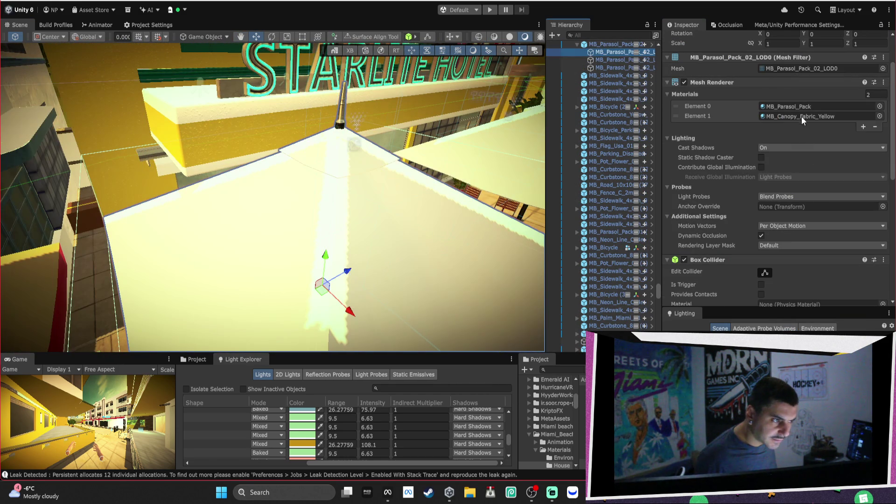
{"action": "left_click", "coordinate": [805, 117]}
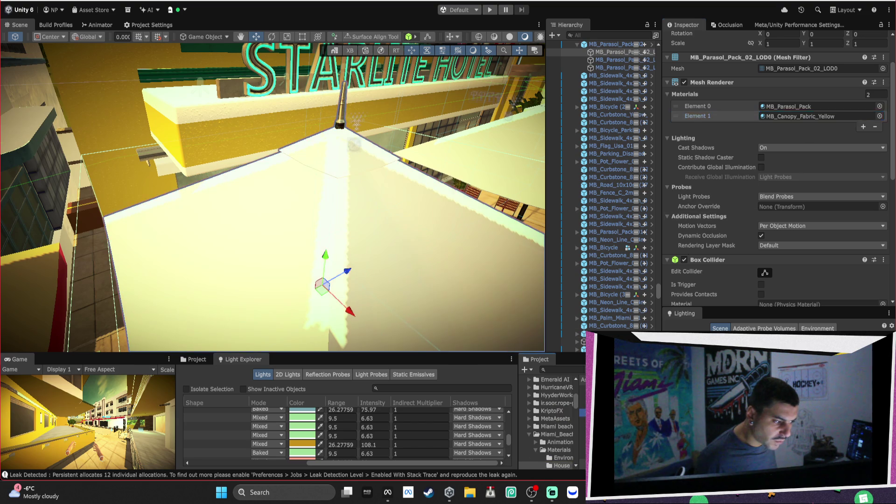
{"action": "scroll", "coordinate": [829, 167], "scroll_direction": "down", "scroll_amount": 10}
{"action": "left_click", "coordinate": [798, 89]}
{"action": "left_click", "coordinate": [854, 121]}
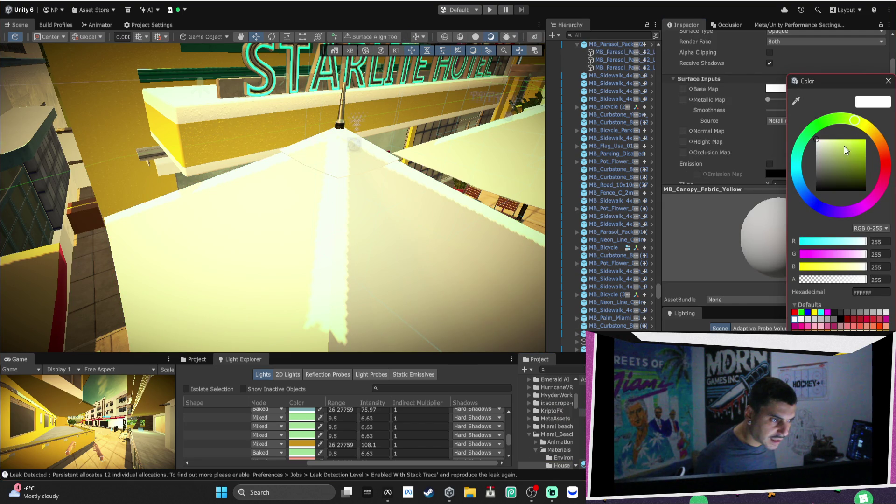
{"action": "left_click", "coordinate": [888, 81]}
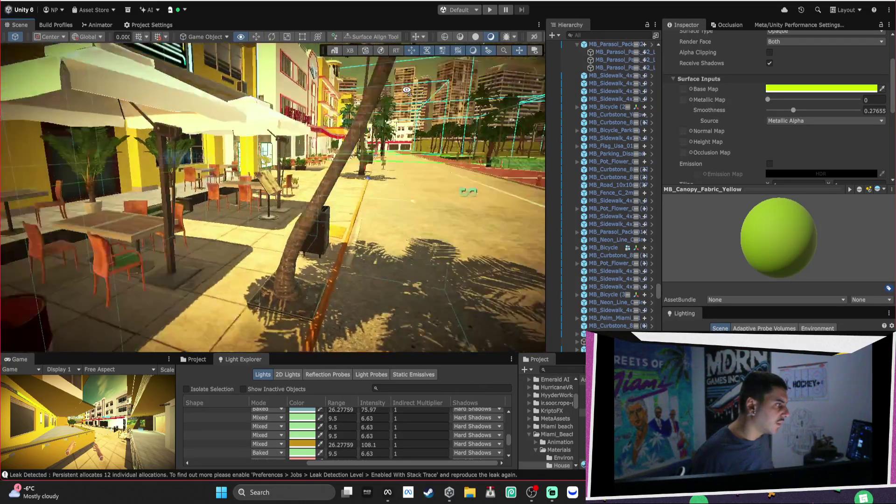
Fly the Scene camera down the street to the café terrace and select the Orange Lighthouse Hotel
{"action": "key", "text": "w"}
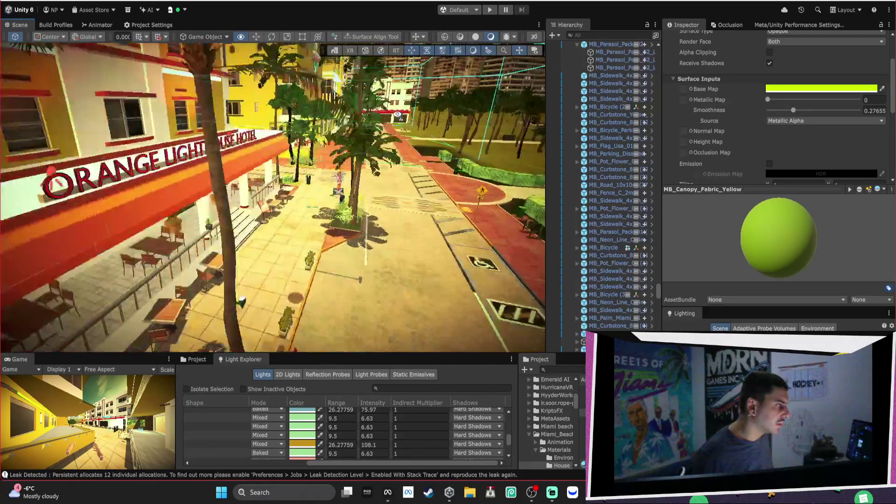
{"action": "key", "text": "w"}
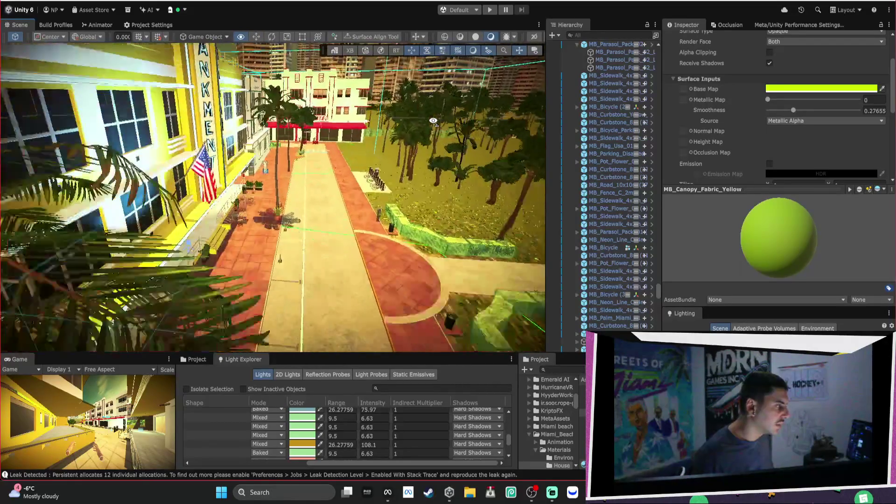
{"action": "key", "text": "w"}
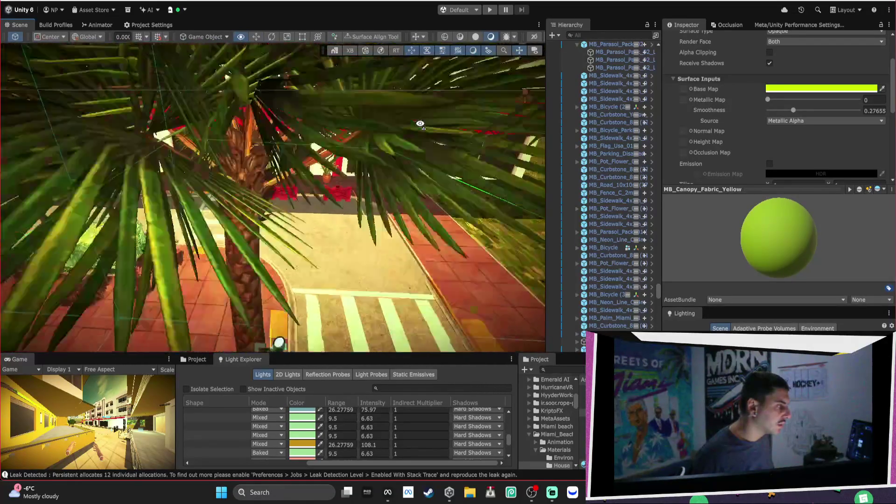
{"action": "key", "text": "e"}
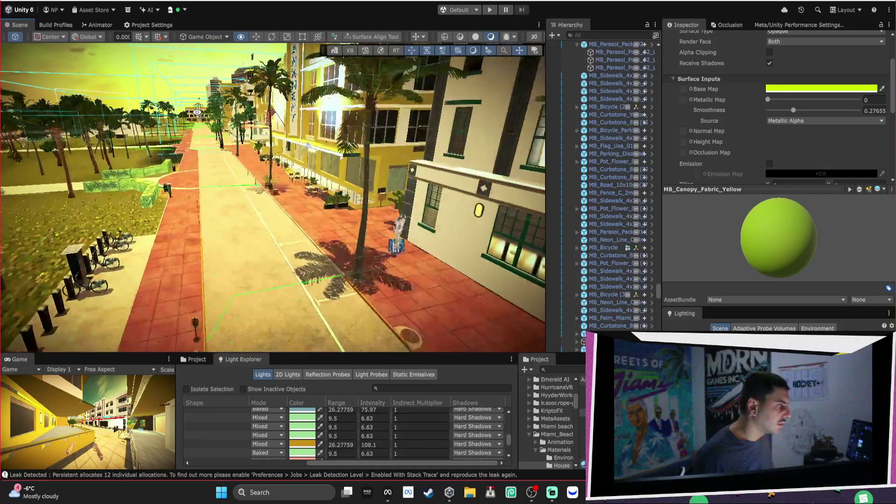
{"action": "key", "text": "w"}
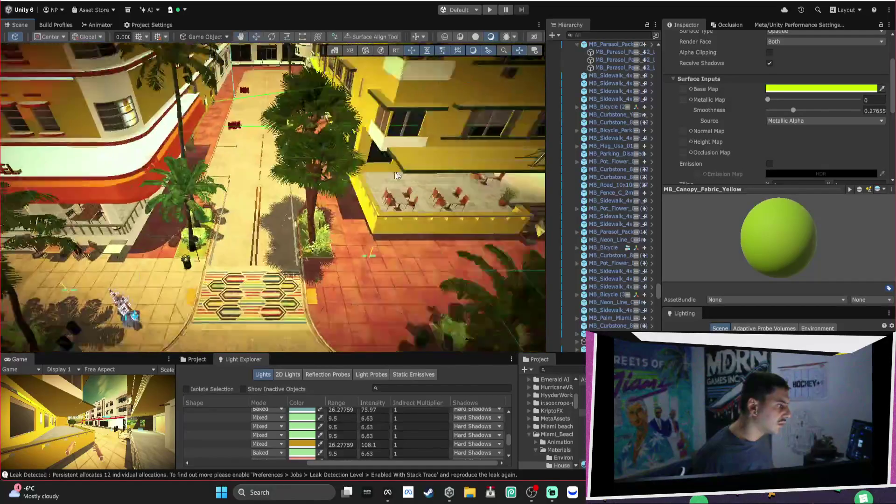
{"action": "key", "text": "w"}
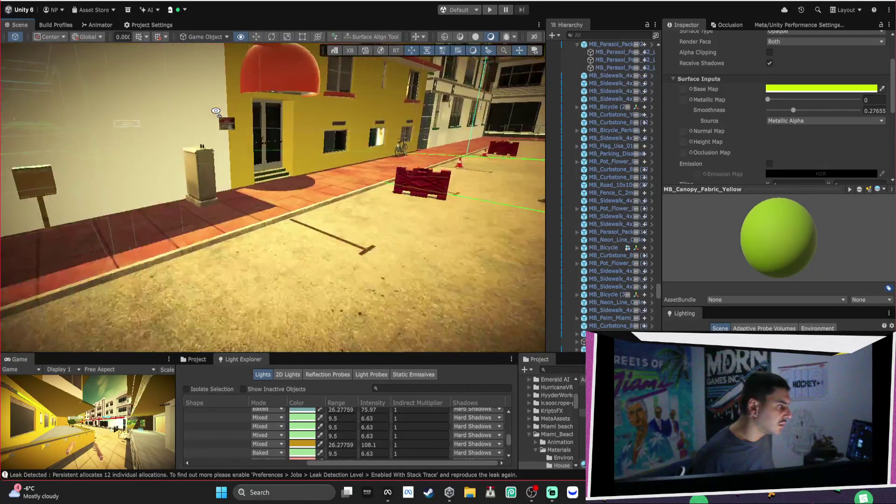
{"action": "key", "text": "s"}
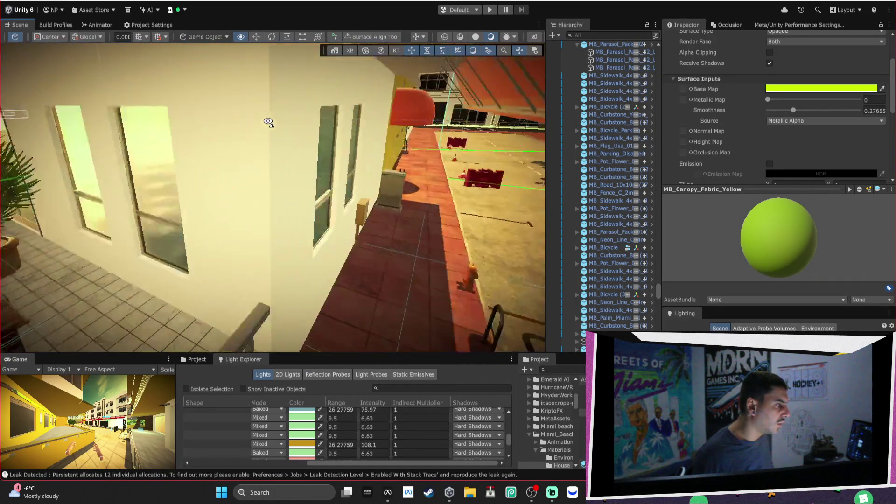
{"action": "key", "text": "w"}
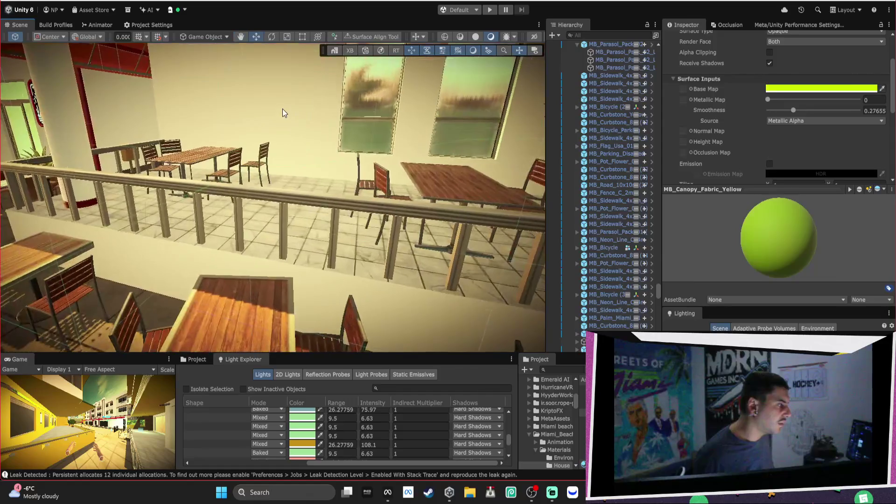
{"action": "left_click", "coordinate": [282, 108]}
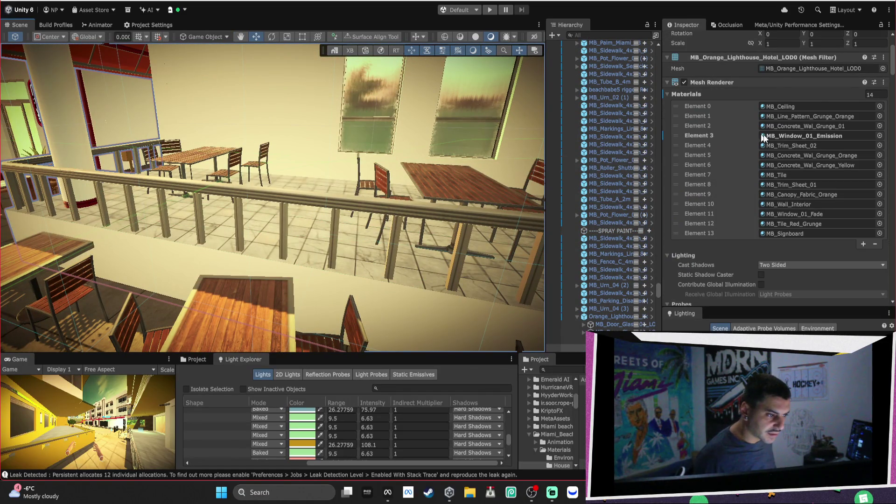
Collapse MB_Wall_Interior and set the MB_Tile floor tiles' base colour to light pink
{"action": "left_click", "coordinate": [830, 155]}
{"action": "scroll", "coordinate": [832, 153], "scroll_direction": "down", "scroll_amount": 15}
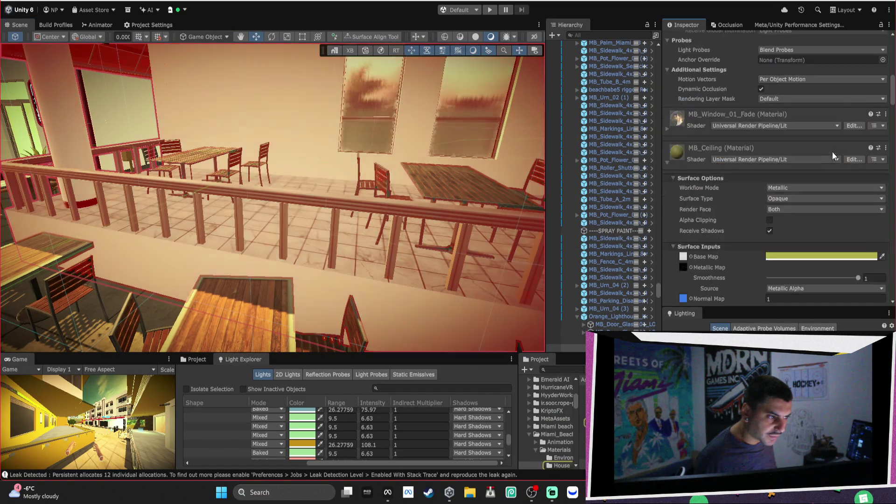
{"action": "scroll", "coordinate": [699, 114], "scroll_direction": "up", "scroll_amount": 10}
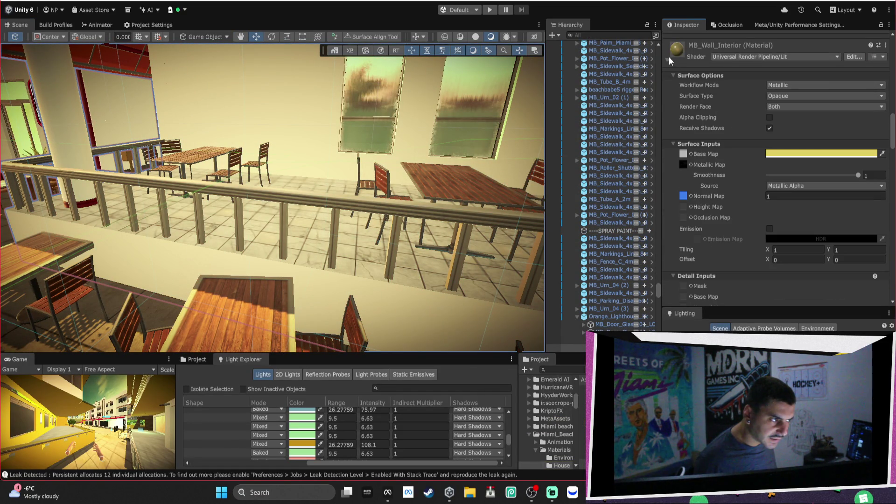
{"action": "left_click", "coordinate": [669, 56]}
{"action": "scroll", "coordinate": [679, 65], "scroll_direction": "down", "scroll_amount": 10}
{"action": "scroll", "coordinate": [678, 64], "scroll_direction": "down", "scroll_amount": 10}
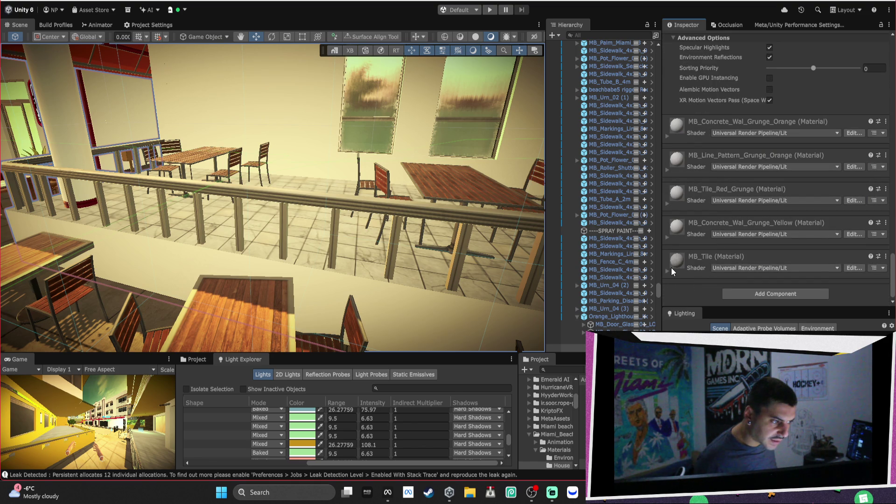
{"action": "left_click", "coordinate": [669, 269]}
{"action": "scroll", "coordinate": [723, 252], "scroll_direction": "down", "scroll_amount": 5}
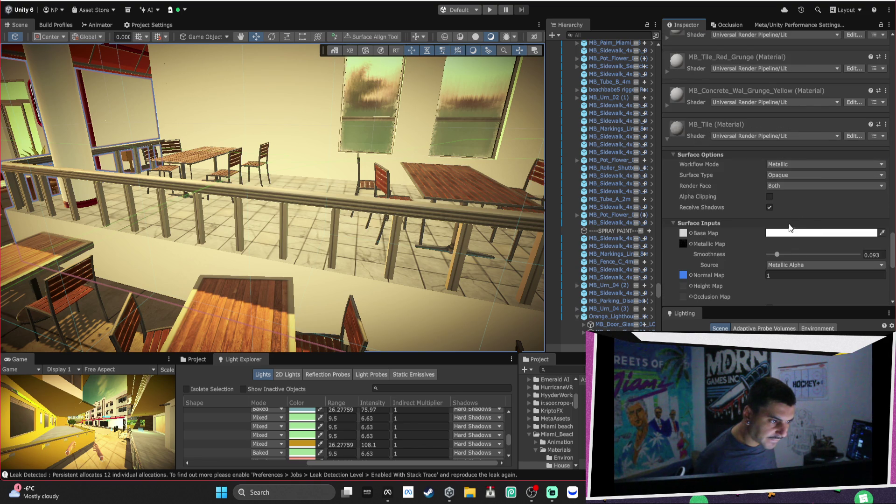
{"action": "left_click", "coordinate": [776, 232]}
{"action": "left_click", "coordinate": [818, 220]}
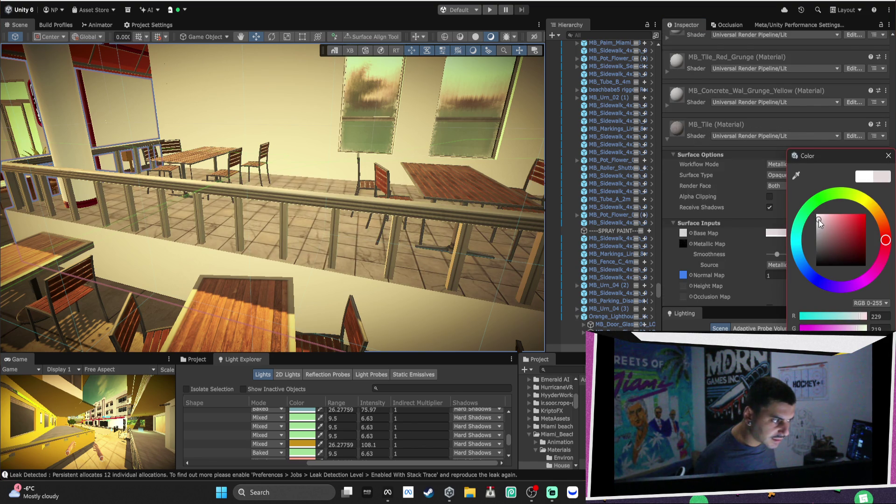
{"action": "left_click", "coordinate": [888, 156]}
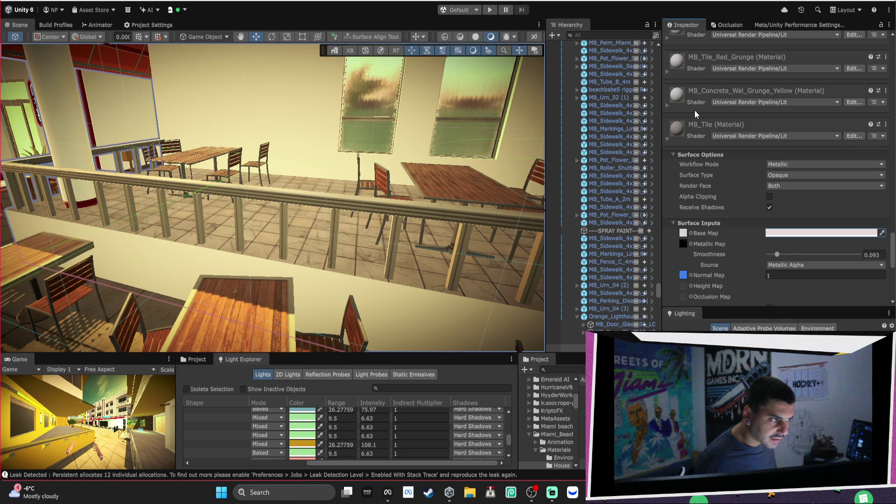
Set MB_Concrete_Wal_Grunge_Yellow's base colour to bright lime green
{"action": "left_click", "coordinate": [668, 105]}
{"action": "left_click", "coordinate": [776, 199]}
{"action": "left_click", "coordinate": [853, 196]}
{"action": "left_click", "coordinate": [859, 218]}
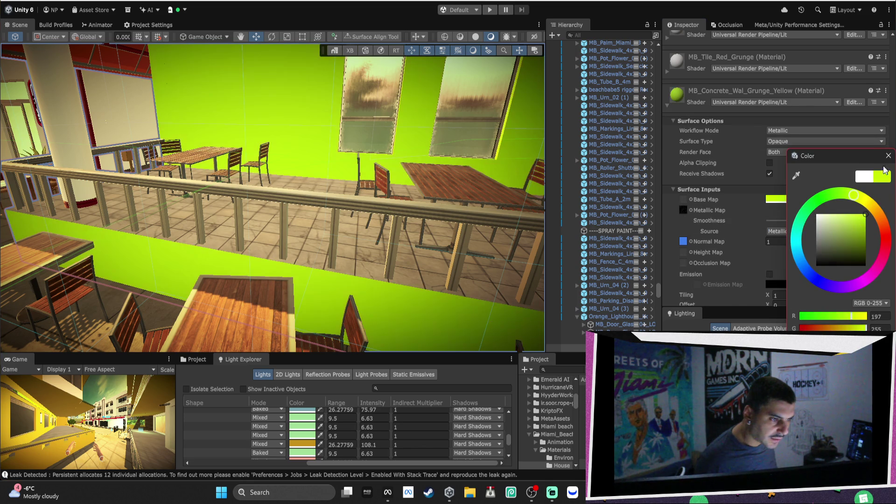
{"action": "left_click", "coordinate": [888, 156]}
Set MB_Tile_Red_Grunge's base colour to red
{"action": "left_click", "coordinate": [666, 71]}
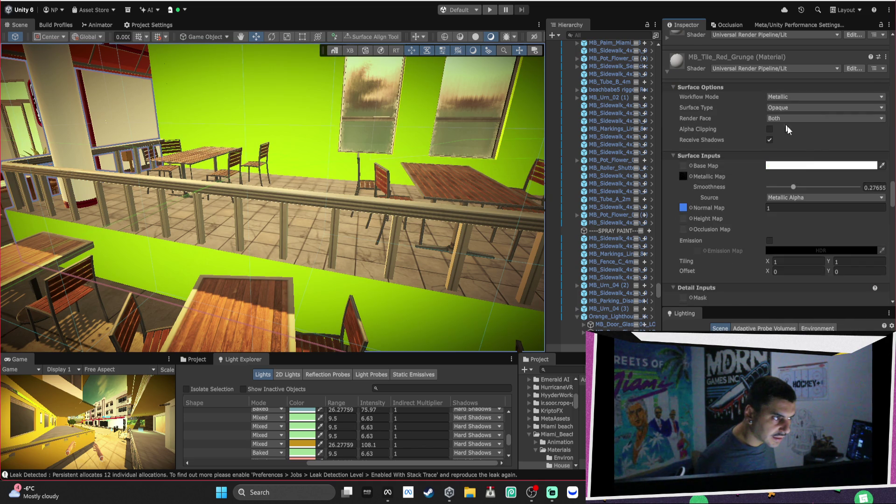
{"action": "left_click", "coordinate": [774, 166]}
{"action": "left_click", "coordinate": [848, 225]}
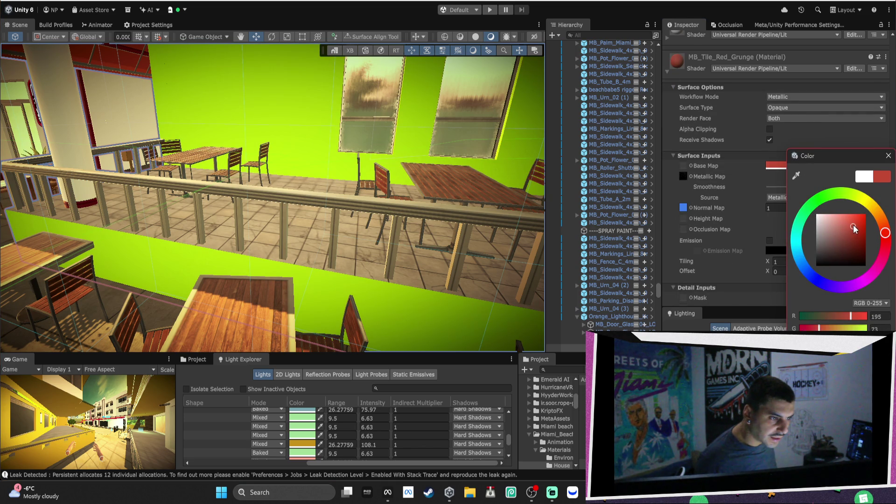
{"action": "left_click", "coordinate": [888, 156]}
Set MB_Line_Pattern_Grunge_Orange's base colour to an orange shade
{"action": "scroll", "coordinate": [759, 118], "scroll_direction": "up", "scroll_amount": 4}
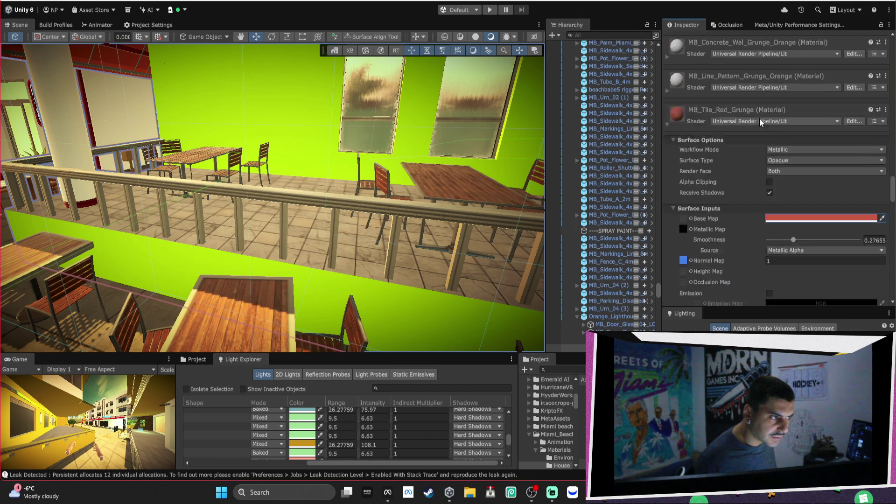
{"action": "left_click", "coordinate": [667, 143]}
{"action": "left_click", "coordinate": [796, 237]}
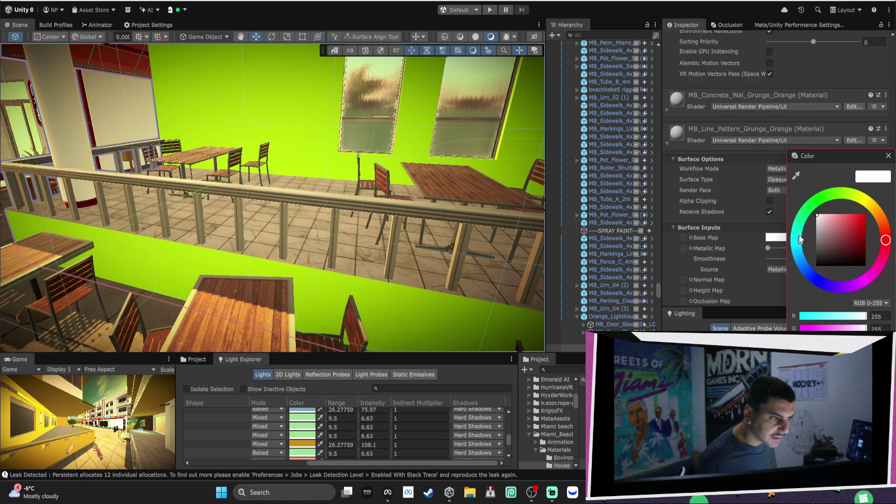
{"action": "left_click", "coordinate": [882, 221]}
{"action": "left_click_drag", "start_coordinate": [846, 222], "coordinate": [884, 223]}
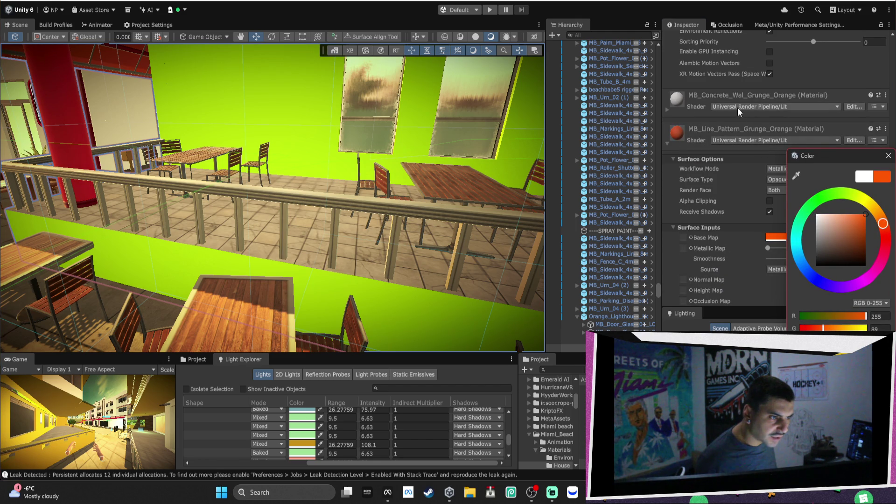
Set MB_Concrete_Wal_Grunge_Orange's base colour to orange
{"action": "left_click", "coordinate": [668, 109]}
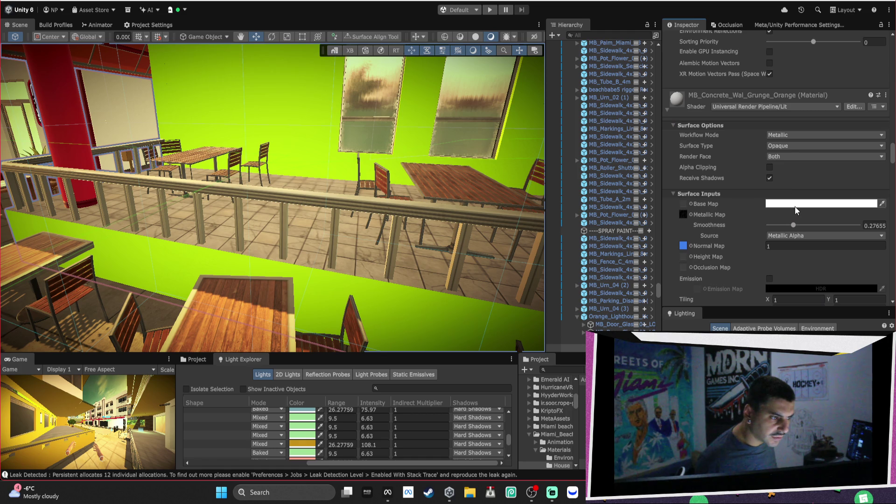
{"action": "left_click", "coordinate": [795, 205]}
{"action": "left_click_drag", "start_coordinate": [881, 223], "coordinate": [887, 230]}
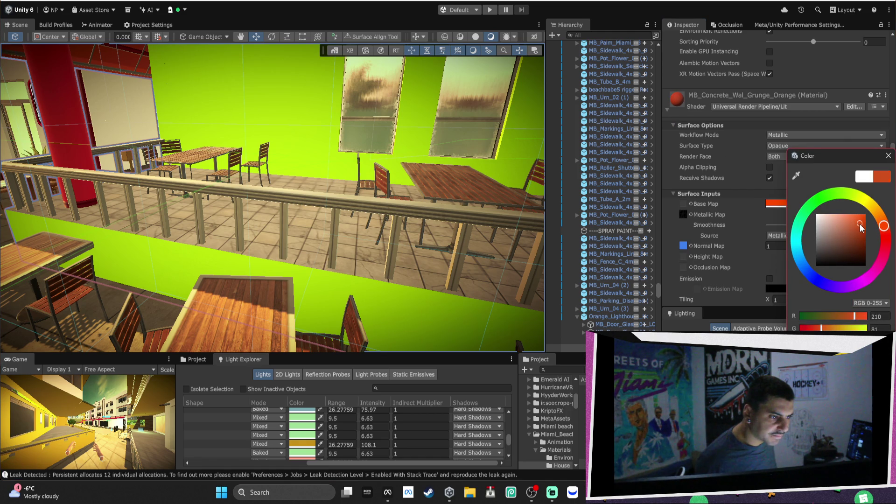
{"action": "left_click", "coordinate": [888, 155]}
{"action": "scroll", "coordinate": [349, 154], "scroll_direction": "down", "scroll_amount": 10}
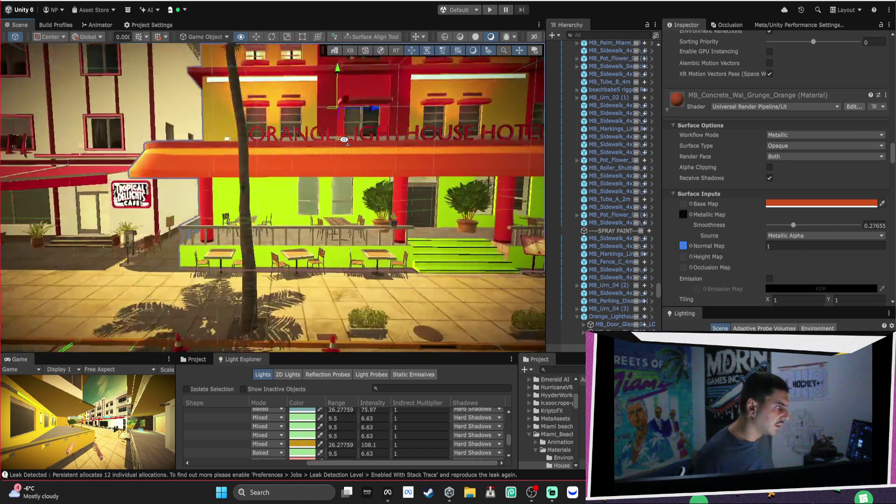
Fly toward the street and select the Heathrish Apartments building
{"action": "key", "text": "w"}
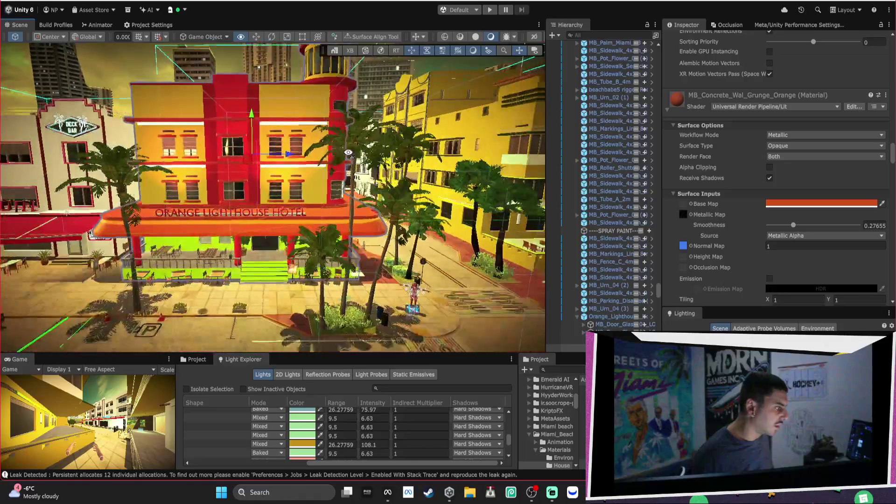
{"action": "mouse_move", "coordinate": [334, 158]}
{"action": "left_mouse_down"}
{"action": "mouse_move", "coordinate": [447, 135]}
{"action": "mouse_move", "coordinate": [401, 112]}
{"action": "mouse_move", "coordinate": [354, 148]}
{"action": "mouse_move", "coordinate": [391, 166]}
{"action": "left_mouse_up"}
{"action": "left_click", "coordinate": [391, 166]}
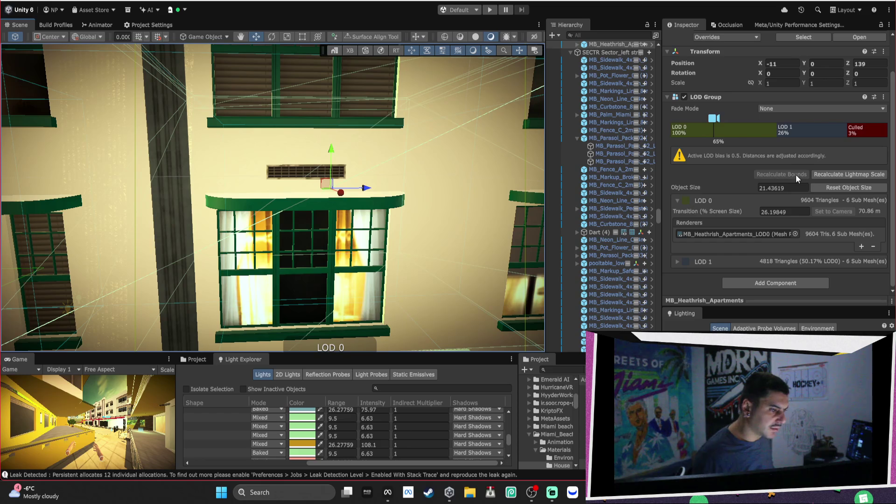
Select the apartments' LOD0 mesh and change the plaster walls' base colour to blue
{"action": "left_click", "coordinate": [712, 235]}
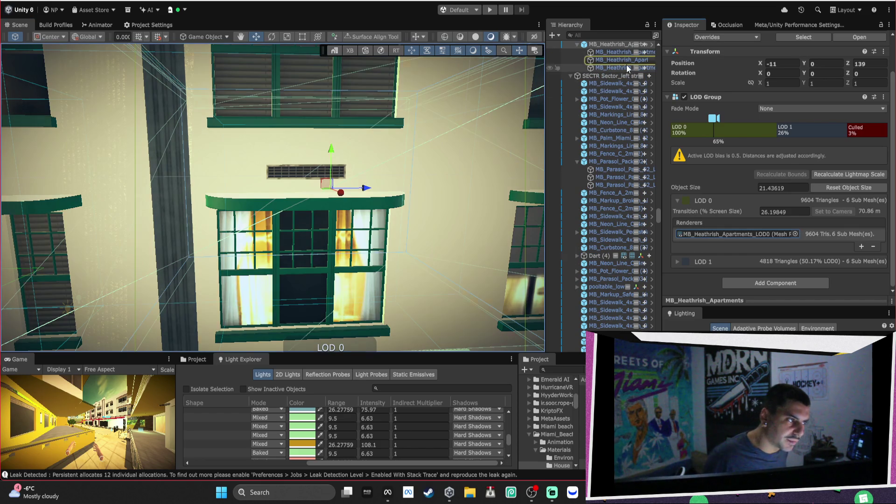
{"action": "left_click", "coordinate": [755, 141]}
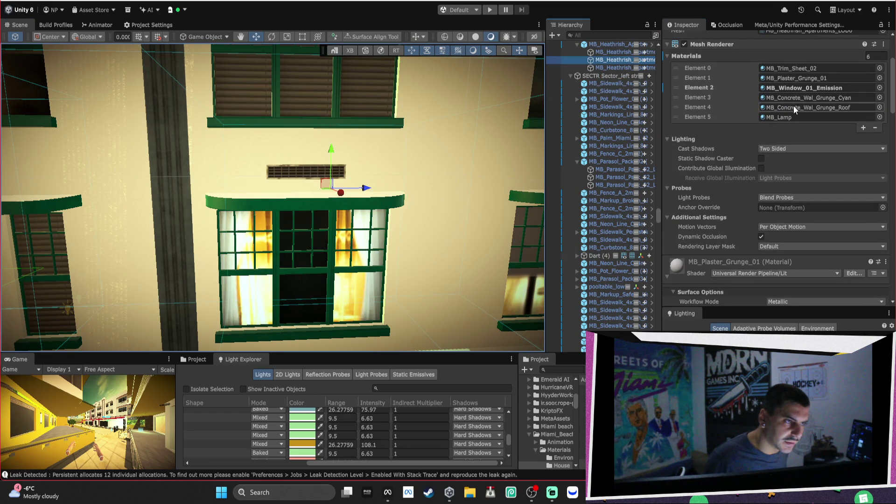
{"action": "scroll", "coordinate": [803, 100], "scroll_direction": "down", "scroll_amount": 5}
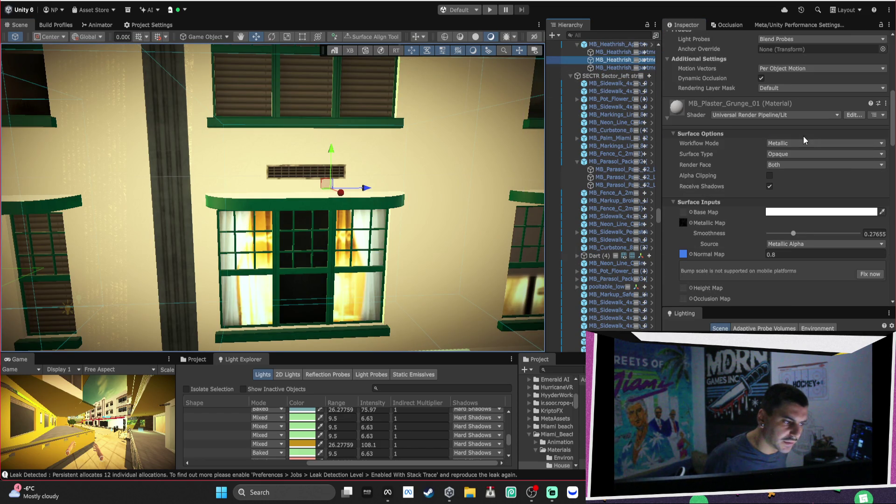
{"action": "left_click", "coordinate": [809, 213]}
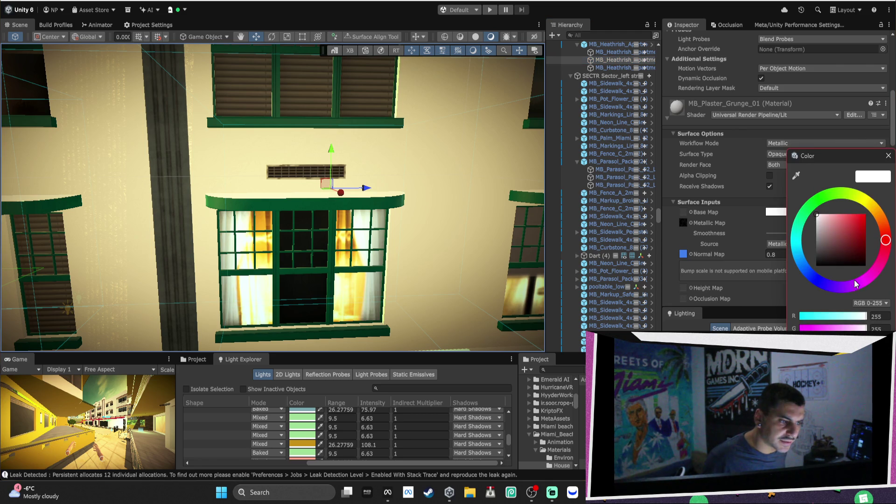
{"action": "left_click_drag", "start_coordinate": [844, 227], "coordinate": [844, 221]}
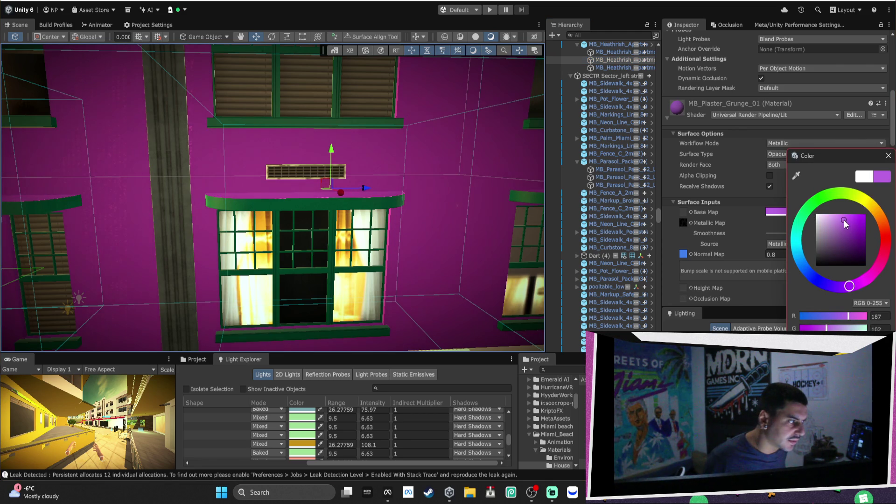
{"action": "left_click", "coordinate": [804, 280]}
Reset the plaster material's normal map strength to 1
{"action": "scroll", "coordinate": [412, 205], "scroll_direction": "down", "scroll_amount": 5}
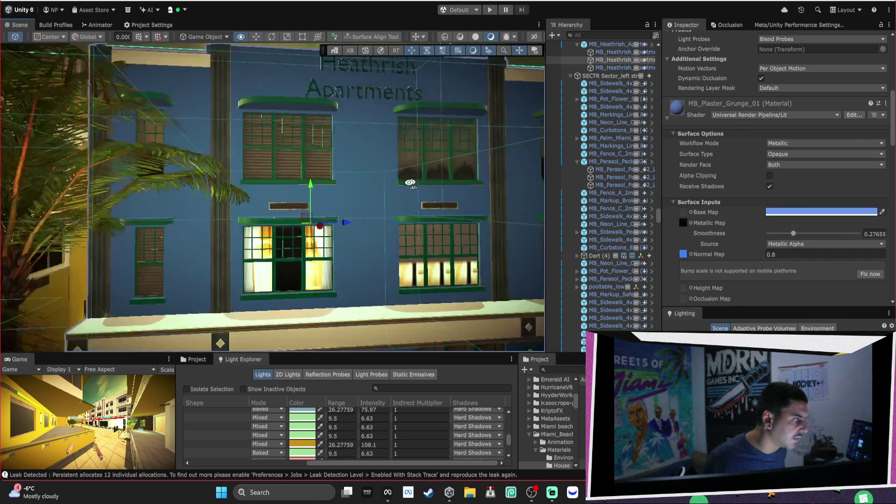
{"action": "left_click_drag", "start_coordinate": [396, 185], "coordinate": [397, 232]}
{"action": "scroll", "coordinate": [397, 232], "scroll_direction": "up", "scroll_amount": 5}
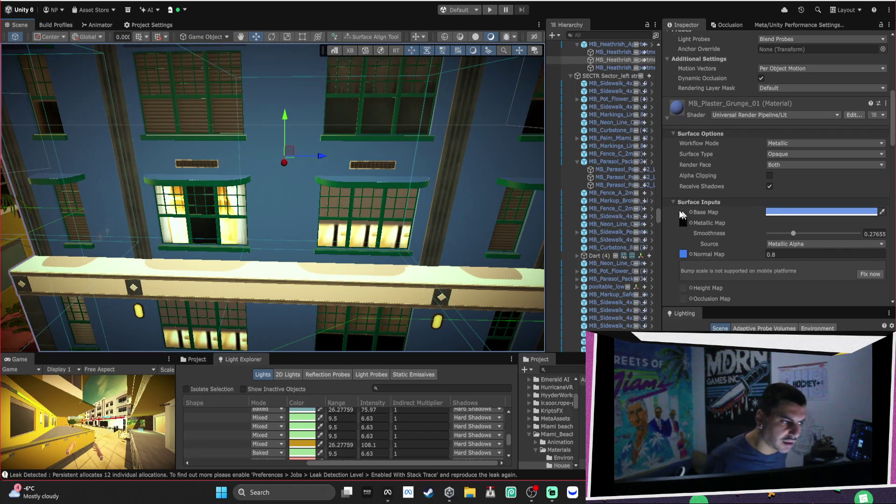
{"action": "left_click", "coordinate": [868, 275]}
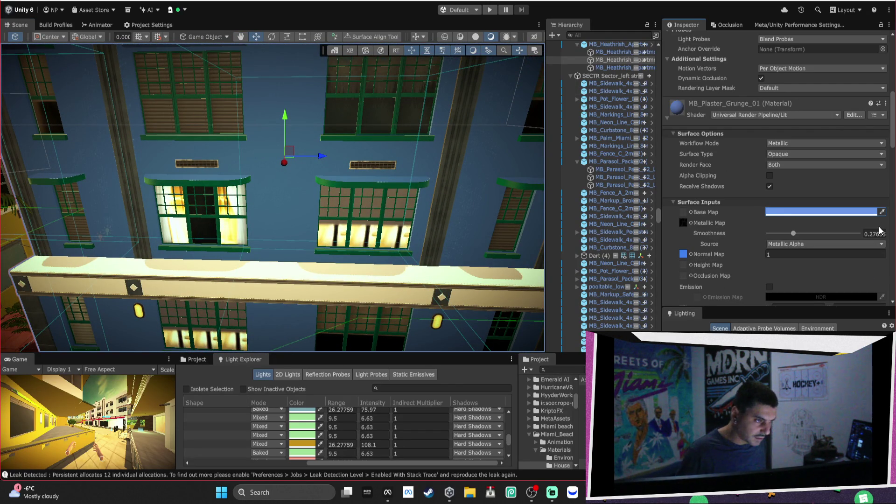
Reselect the apartment building's detailed mesh and inspect its window emission material
{"action": "mouse_move", "coordinate": [354, 219]}
{"action": "left_mouse_down"}
{"action": "mouse_move", "coordinate": [397, 225]}
{"action": "mouse_move", "coordinate": [387, 219]}
{"action": "left_mouse_up"}
{"action": "scroll", "coordinate": [385, 219], "scroll_direction": "up", "scroll_amount": 3}
{"action": "left_click", "coordinate": [385, 218]}
{"action": "left_click", "coordinate": [386, 219]}
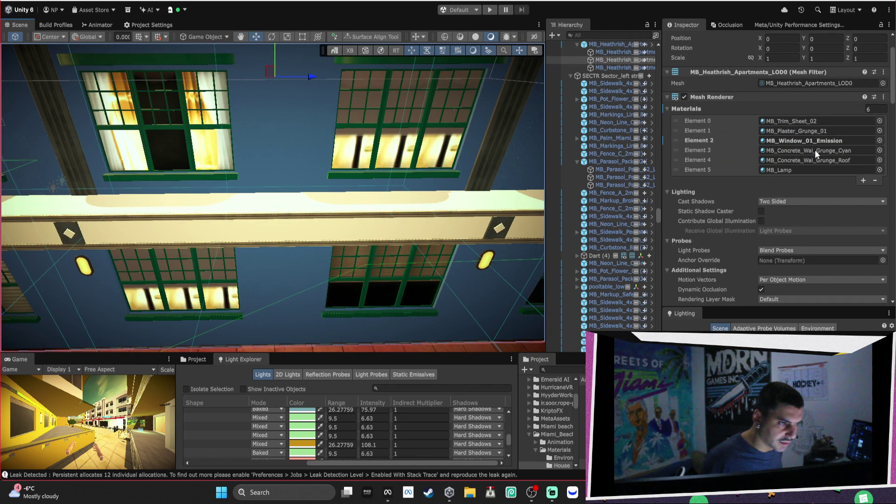
{"action": "left_click", "coordinate": [801, 139]}
Turn MB_Concrete_Wal_Grunge_Cyan's base colour pale yellow, then select the Embankments Hotel
{"action": "scroll", "coordinate": [726, 188], "scroll_direction": "down", "scroll_amount": 10}
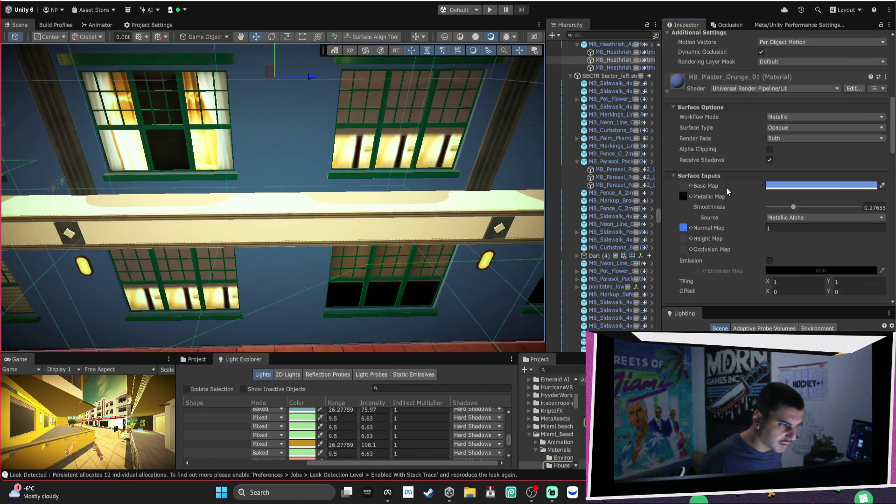
{"action": "scroll", "coordinate": [725, 179], "scroll_direction": "down", "scroll_amount": 10}
{"action": "scroll", "coordinate": [725, 180], "scroll_direction": "up", "scroll_amount": 5}
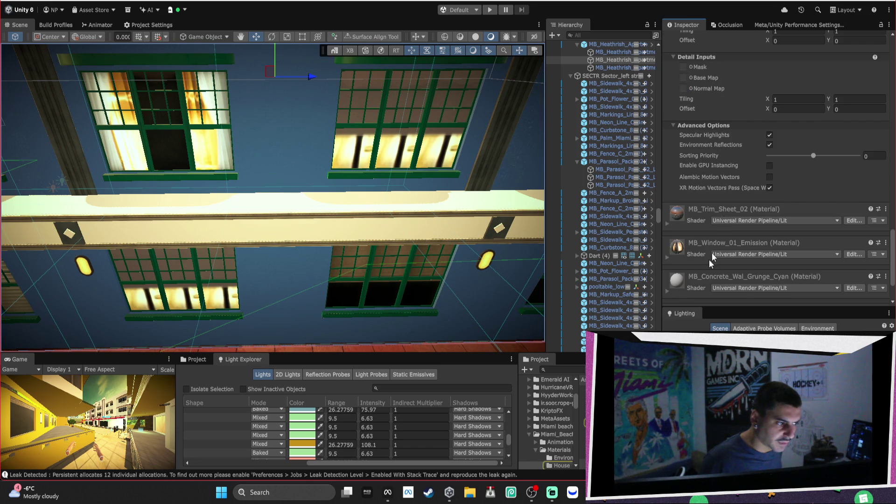
{"action": "scroll", "coordinate": [692, 271], "scroll_direction": "down", "scroll_amount": 4}
{"action": "left_click", "coordinate": [784, 227]}
{"action": "left_click", "coordinate": [823, 222]}
{"action": "left_click_drag", "start_coordinate": [824, 221], "coordinate": [838, 219]}
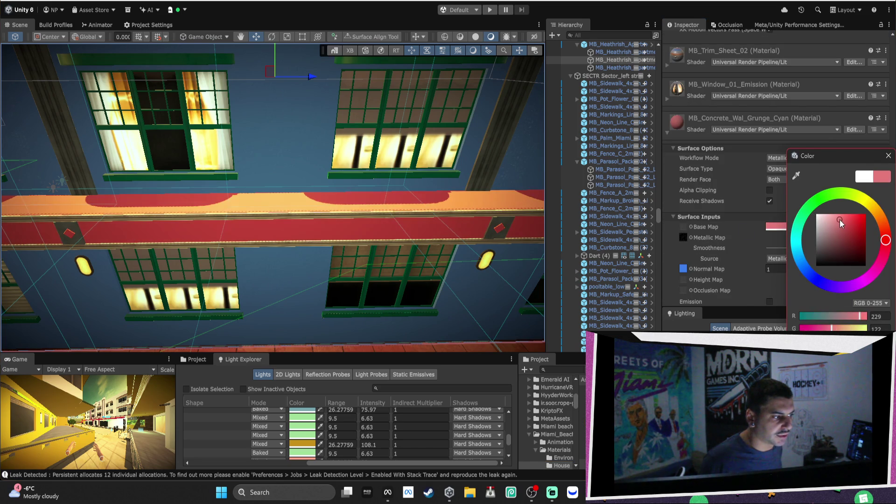
{"action": "left_click", "coordinate": [859, 202]}
{"action": "scroll", "coordinate": [341, 159], "scroll_direction": "down", "scroll_amount": 10}
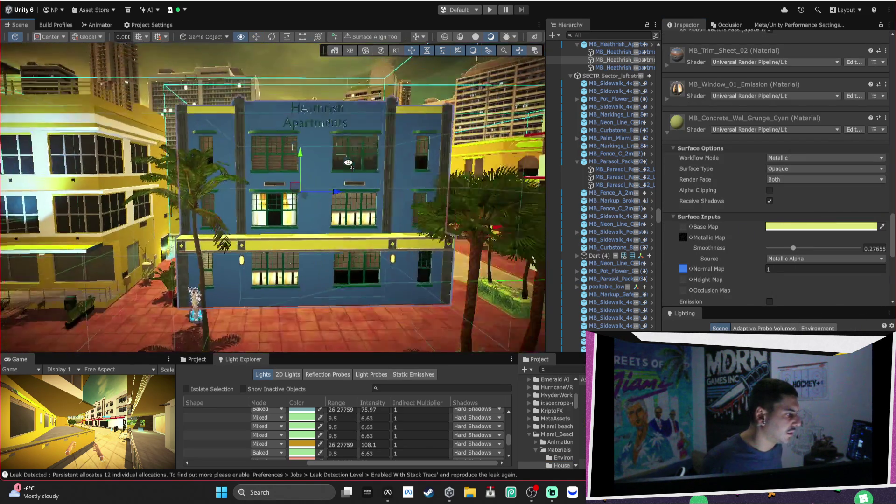
{"action": "mouse_move", "coordinate": [339, 157]}
{"action": "left_mouse_down"}
{"action": "mouse_move", "coordinate": [228, 155]}
{"action": "mouse_move", "coordinate": [422, 208]}
{"action": "left_mouse_up"}
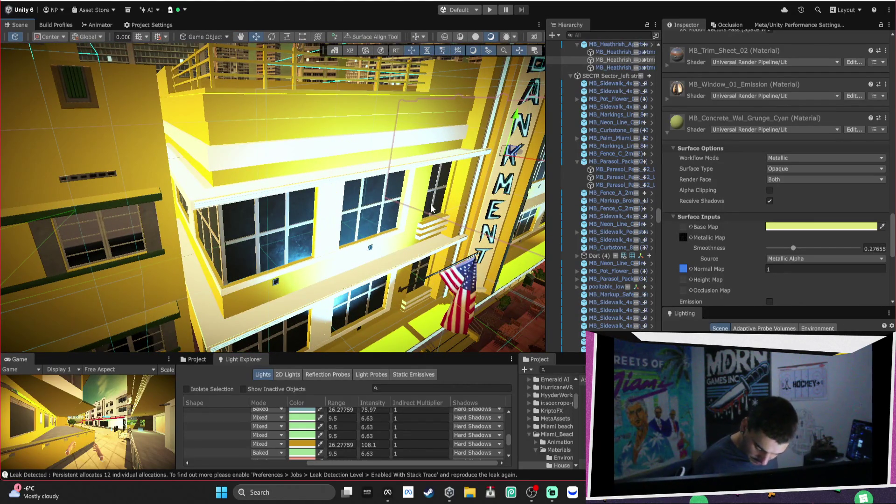
{"action": "left_click", "coordinate": [326, 144]}
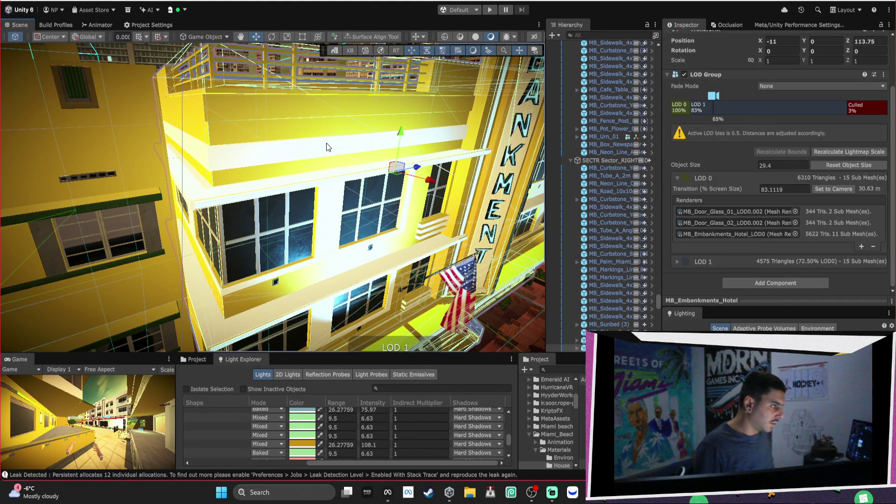
Select the hotel's LOD1 mesh and set MB_Concrete_Wal_Grunge_Blue's base colour to blue
{"action": "left_click", "coordinate": [366, 146]}
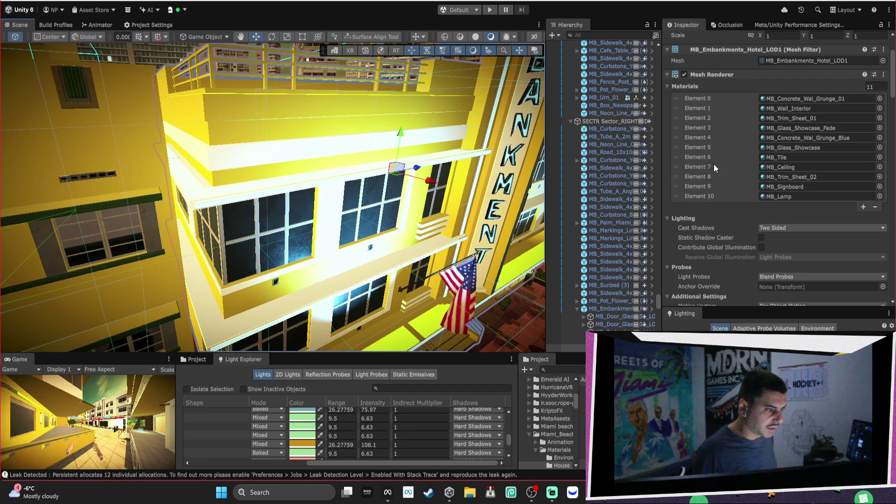
{"action": "scroll", "coordinate": [715, 163], "scroll_direction": "down", "scroll_amount": 15}
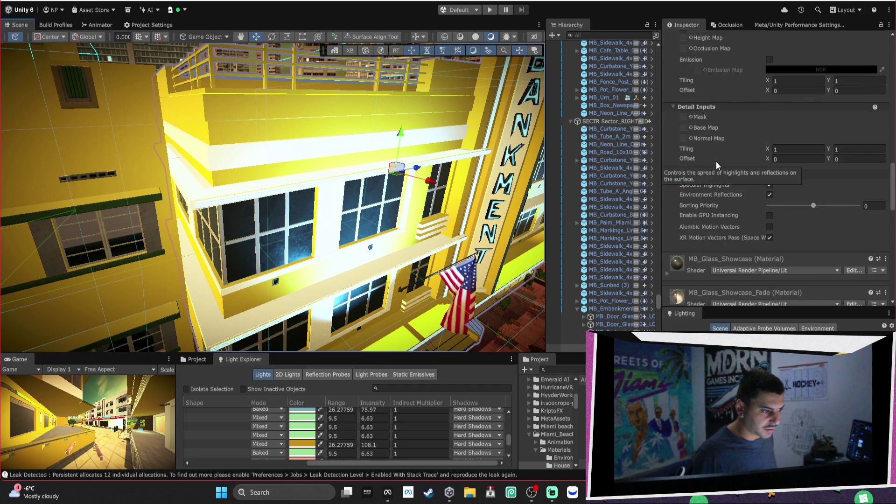
{"action": "scroll", "coordinate": [716, 161], "scroll_direction": "down", "scroll_amount": 5}
{"action": "left_click", "coordinate": [666, 183]}
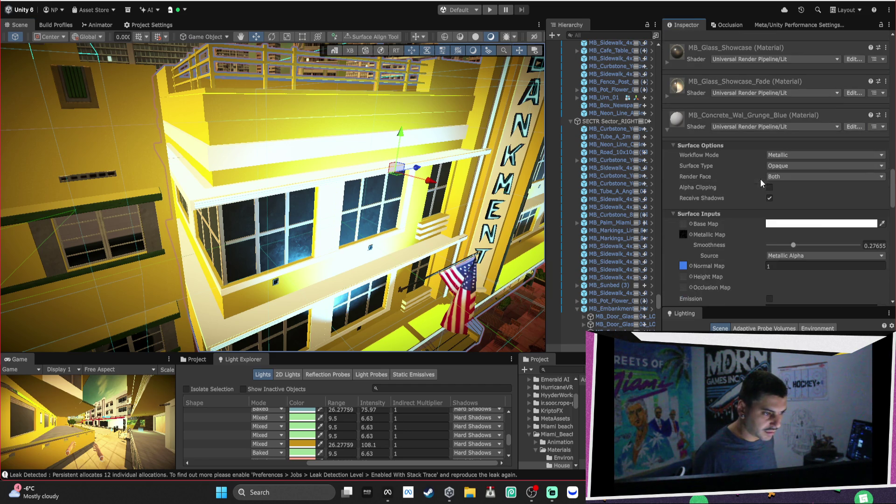
{"action": "left_click", "coordinate": [814, 224]}
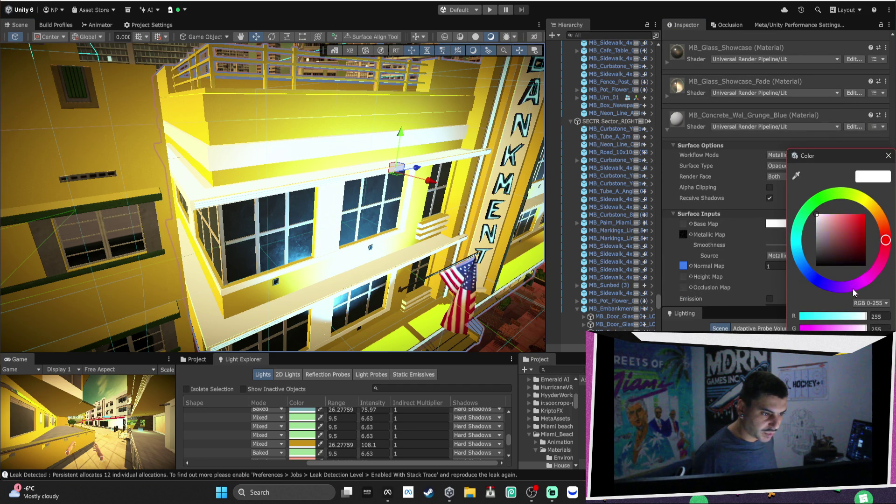
{"action": "left_click_drag", "start_coordinate": [854, 217], "coordinate": [851, 214]}
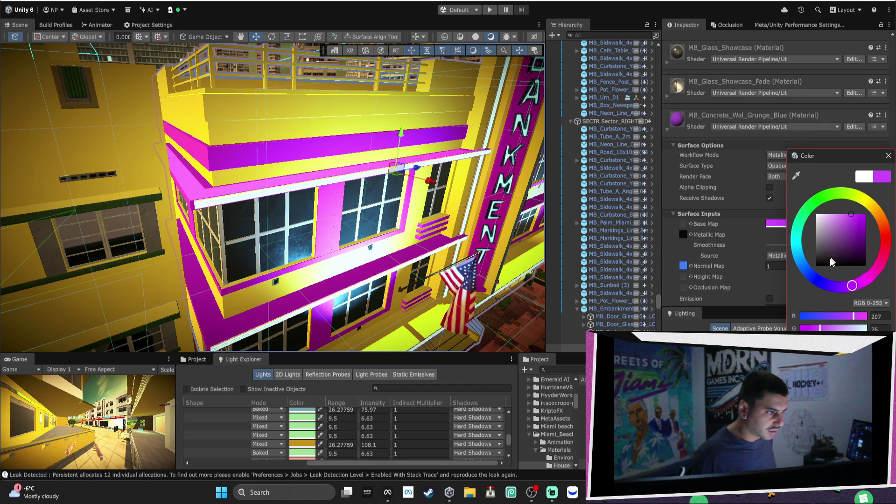
{"action": "left_click", "coordinate": [811, 279]}
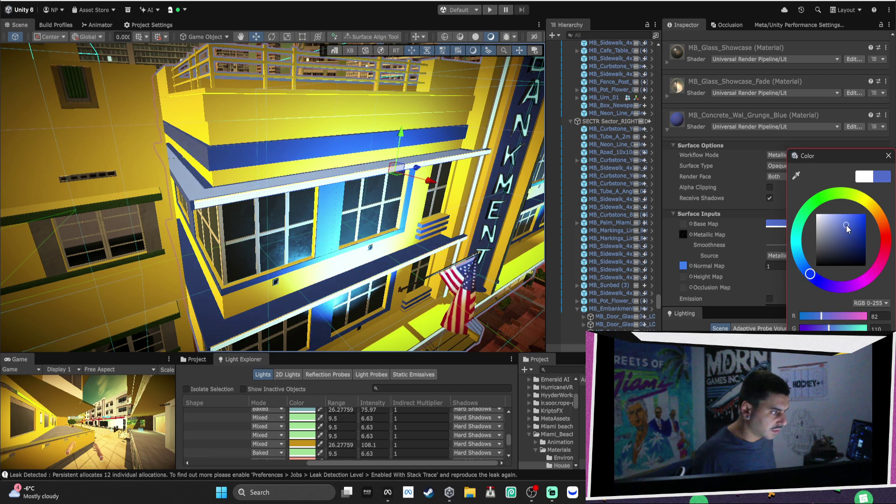
{"action": "left_click", "coordinate": [442, 206]}
Pull back to a wide street view and collapse the tile material's settings
{"action": "mouse_move", "coordinate": [442, 206]}
{"action": "left_mouse_down"}
{"action": "mouse_move", "coordinate": [313, 166]}
{"action": "mouse_move", "coordinate": [392, 201]}
{"action": "left_mouse_up"}
{"action": "scroll", "coordinate": [743, 186], "scroll_direction": "down", "scroll_amount": 10}
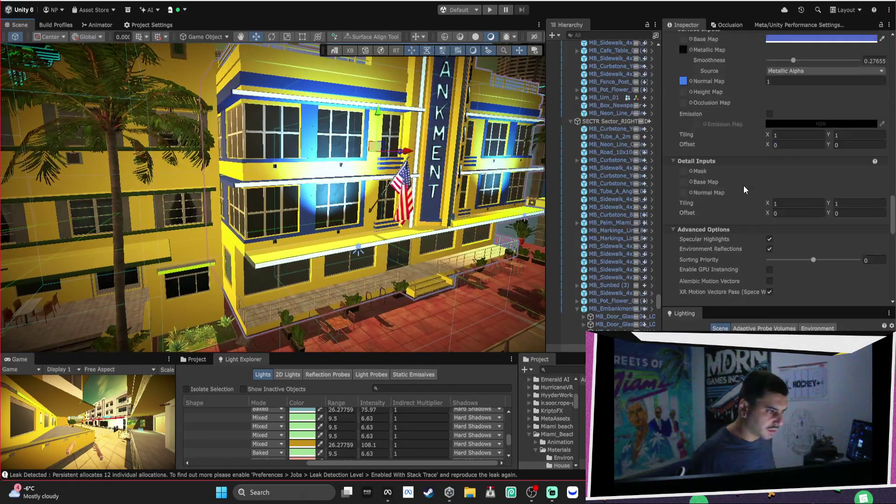
{"action": "left_click", "coordinate": [671, 221]}
{"action": "scroll", "coordinate": [735, 214], "scroll_direction": "down", "scroll_amount": 4}
{"action": "scroll", "coordinate": [736, 213], "scroll_direction": "down", "scroll_amount": 15}
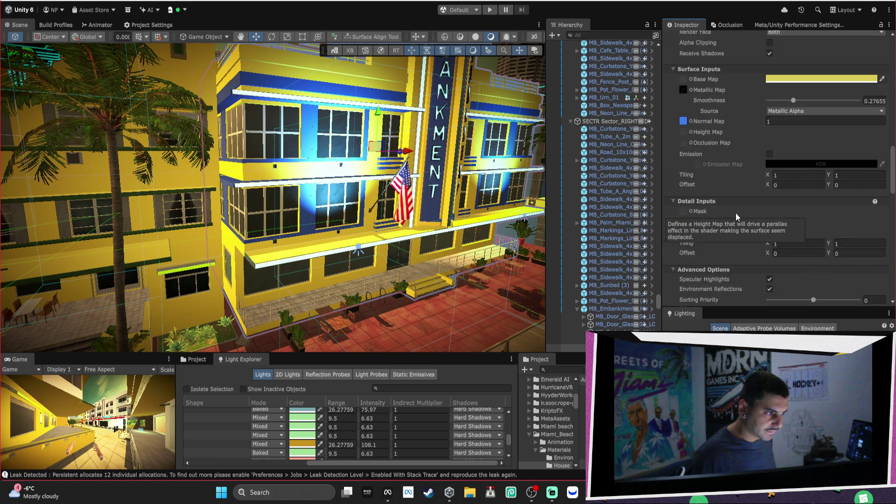
{"action": "scroll", "coordinate": [735, 212], "scroll_direction": "up", "scroll_amount": 5}
{"action": "mouse_move", "coordinate": [298, 182]}
{"action": "left_mouse_down"}
{"action": "mouse_move", "coordinate": [282, 178]}
{"action": "mouse_move", "coordinate": [429, 201]}
{"action": "mouse_move", "coordinate": [428, 96]}
{"action": "left_mouse_up"}
Select MB_Adalon_LOD0 and tint MB_Line_Pattern_Grunge_White's base colour dusty red
{"action": "left_click", "coordinate": [428, 96]}
{"action": "scroll", "coordinate": [748, 186], "scroll_direction": "up", "scroll_amount": 3}
{"action": "left_click", "coordinate": [719, 234]}
{"action": "left_click", "coordinate": [604, 60]}
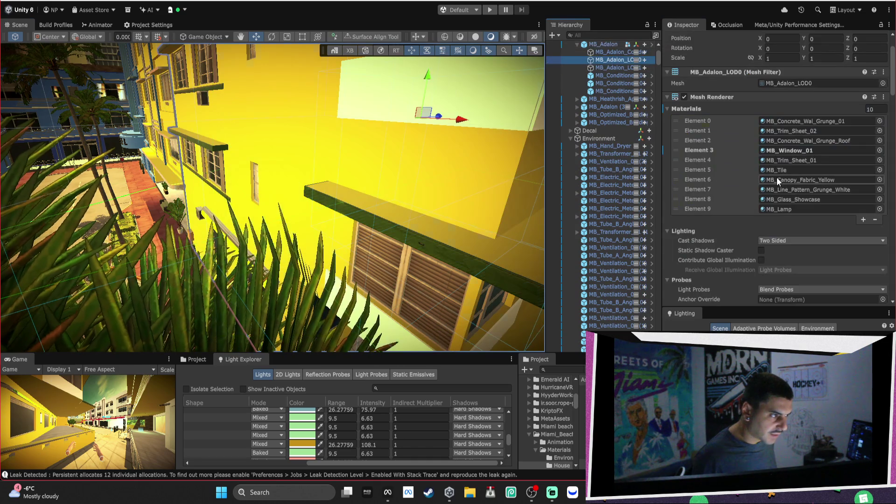
{"action": "scroll", "coordinate": [790, 189], "scroll_direction": "down", "scroll_amount": 20}
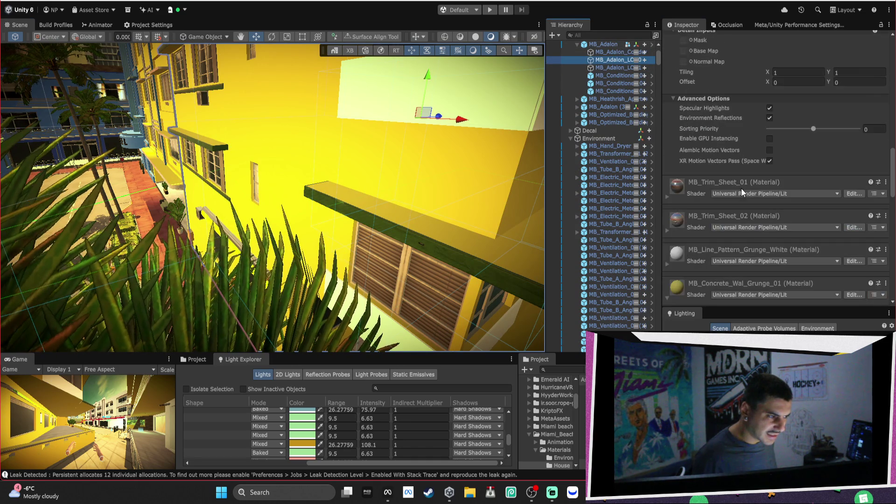
{"action": "left_click", "coordinate": [667, 238]}
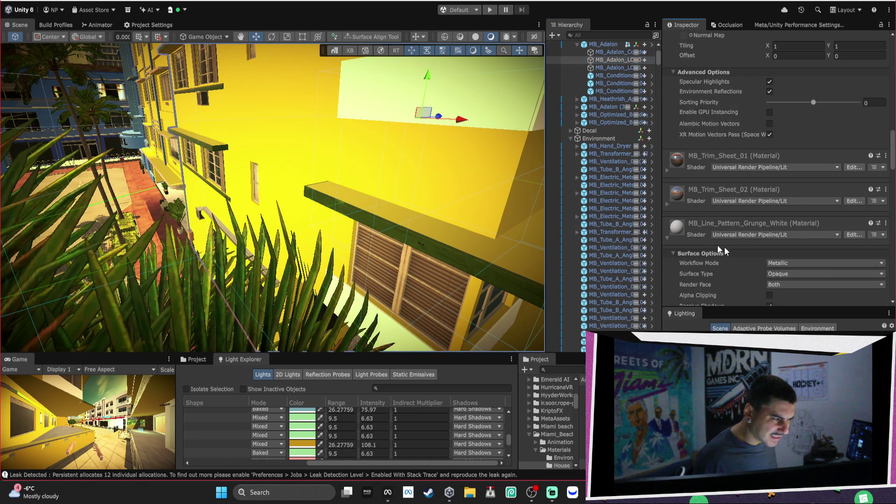
{"action": "scroll", "coordinate": [728, 252], "scroll_direction": "down", "scroll_amount": 3}
{"action": "left_click", "coordinate": [775, 200]}
{"action": "mouse_move", "coordinate": [822, 217]}
{"action": "left_mouse_down"}
{"action": "mouse_move", "coordinate": [841, 237]}
{"action": "mouse_move", "coordinate": [833, 239]}
{"action": "left_mouse_up"}
Select the Avenue Hotel and zoom through the street to check its LOD switching
{"action": "mouse_move", "coordinate": [446, 173]}
{"action": "left_mouse_down"}
{"action": "mouse_move", "coordinate": [391, 159]}
{"action": "mouse_move", "coordinate": [247, 150]}
{"action": "mouse_move", "coordinate": [322, 133]}
{"action": "left_mouse_up"}
{"action": "left_click", "coordinate": [337, 129]}
{"action": "scroll", "coordinate": [386, 196], "scroll_direction": "up", "scroll_amount": 2}
{"action": "scroll", "coordinate": [386, 196], "scroll_direction": "down", "scroll_amount": 6}
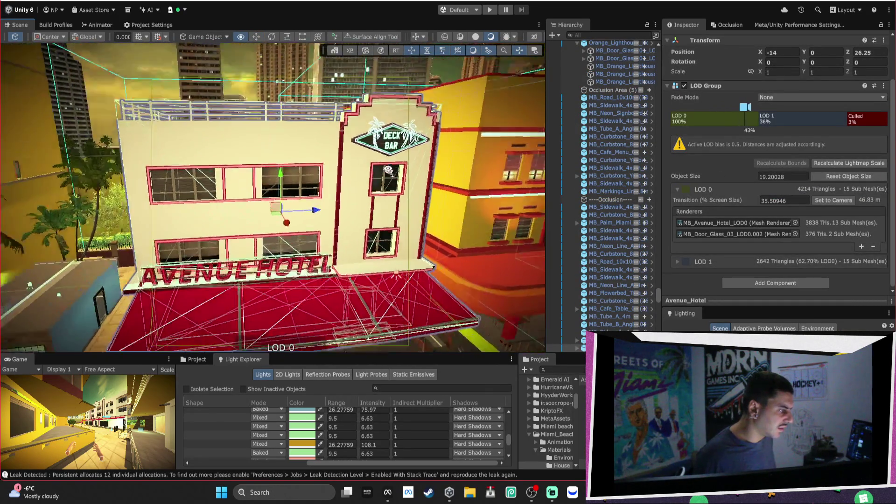
{"action": "scroll", "coordinate": [354, 158], "scroll_direction": "up", "scroll_amount": 5}
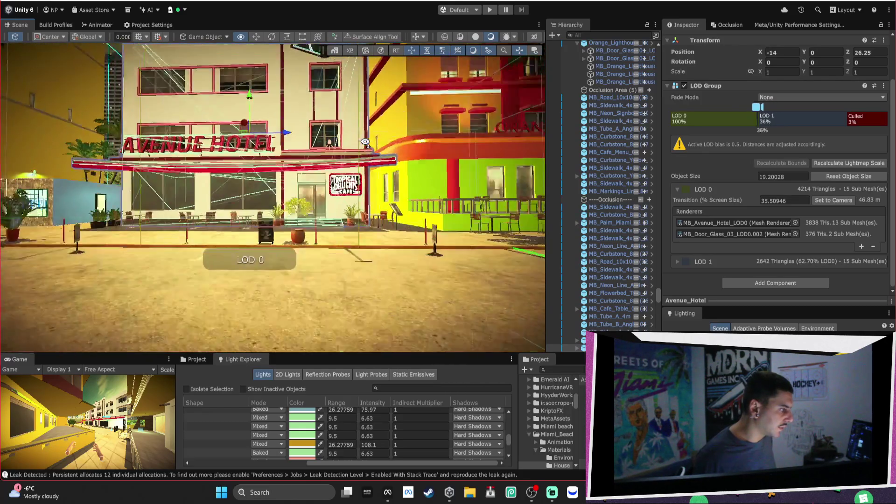
{"action": "scroll", "coordinate": [365, 141], "scroll_direction": "up", "scroll_amount": 8}
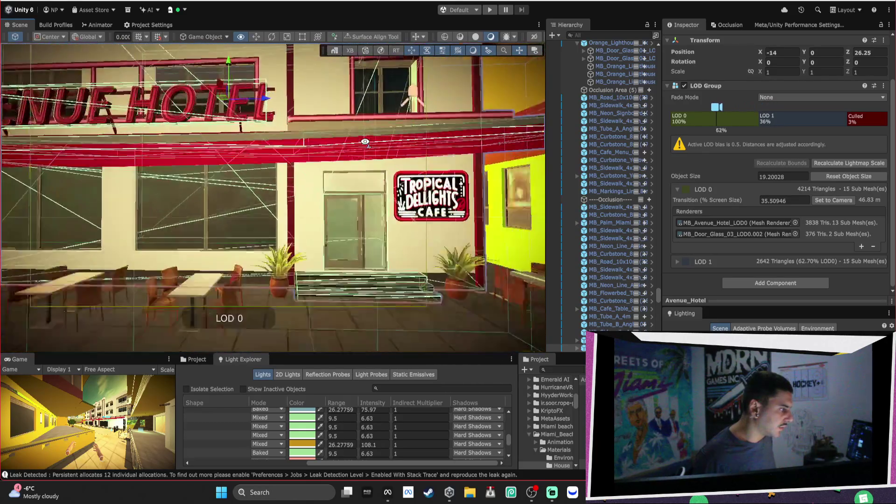
{"action": "key", "text": "w"}
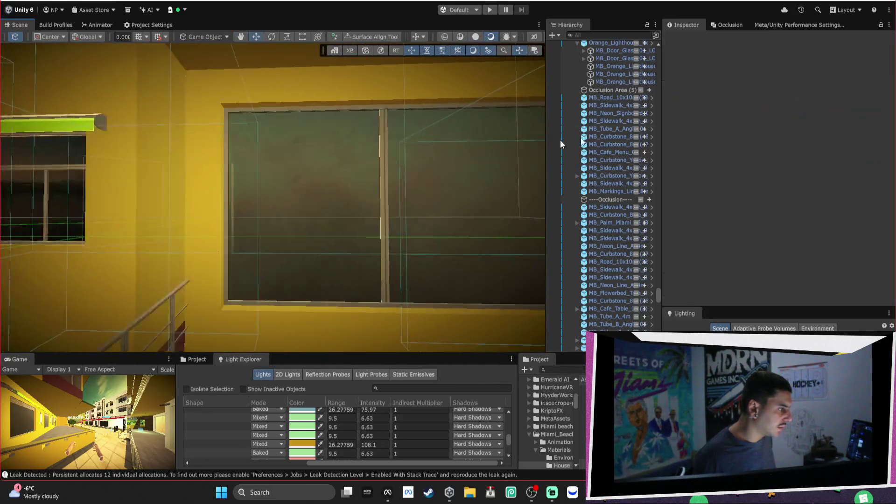
{"action": "left_click", "coordinate": [723, 25]}
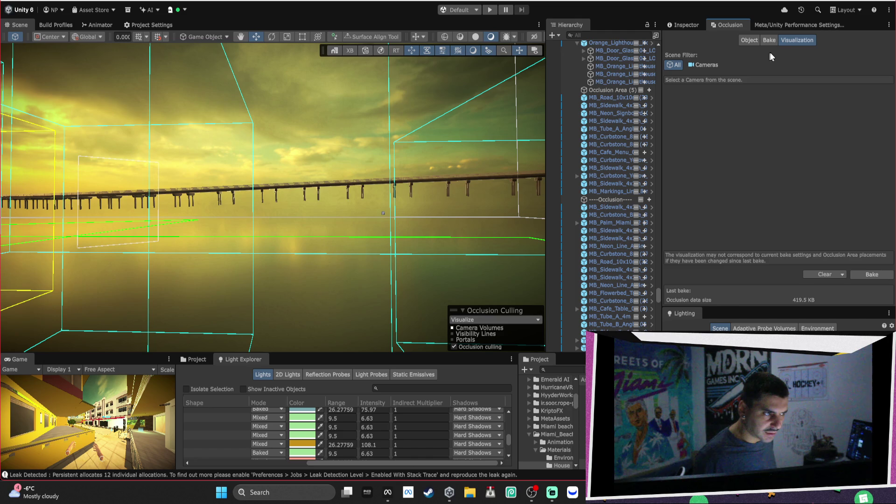
Bake occlusion culling with Smallest Occluder 3 and Smallest Hole 0.25, reducing data to 333.3 KB
{"action": "left_click", "coordinate": [770, 41]}
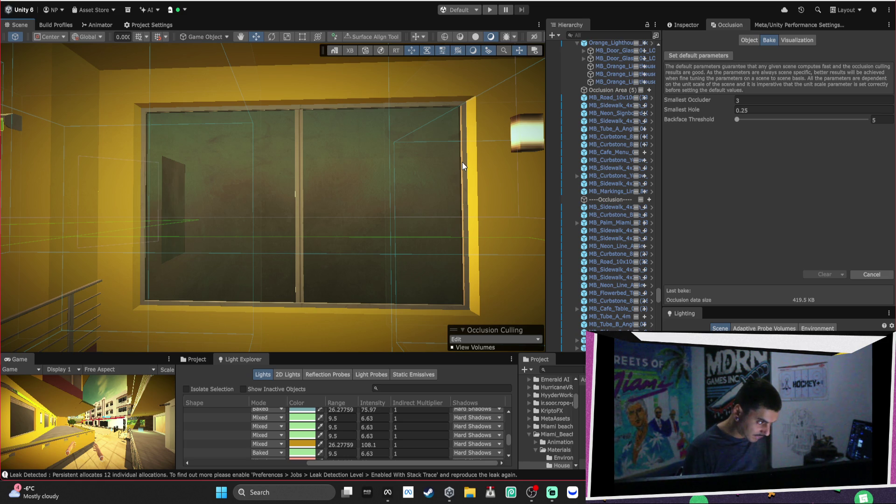
{"action": "mouse_move", "coordinate": [461, 161]}
{"action": "left_mouse_down"}
{"action": "mouse_move", "coordinate": [201, 227]}
{"action": "mouse_move", "coordinate": [343, 304]}
{"action": "mouse_move", "coordinate": [246, 234]}
{"action": "left_mouse_up"}
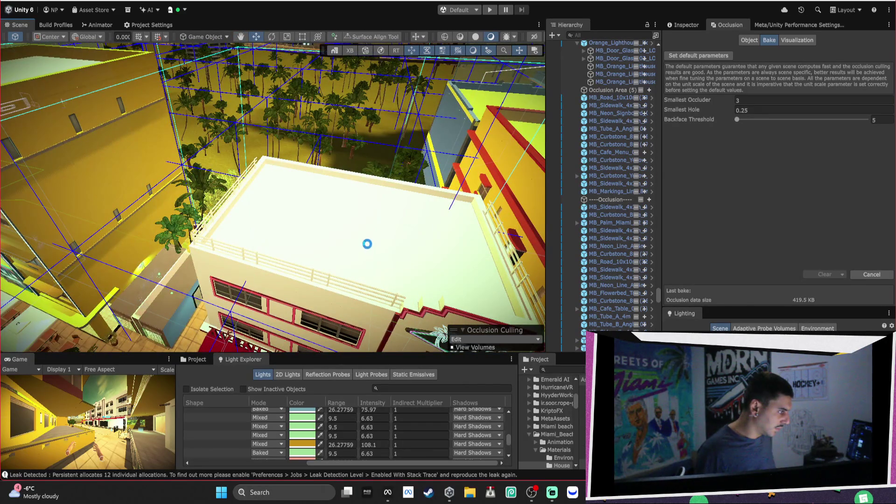
{"action": "mouse_move", "coordinate": [367, 244]}
{"action": "left_mouse_down"}
{"action": "mouse_move", "coordinate": [218, 192]}
{"action": "mouse_move", "coordinate": [389, 231]}
{"action": "mouse_move", "coordinate": [349, 194]}
{"action": "mouse_move", "coordinate": [340, 173]}
{"action": "left_mouse_up"}
{"action": "left_click", "coordinate": [345, 205]}
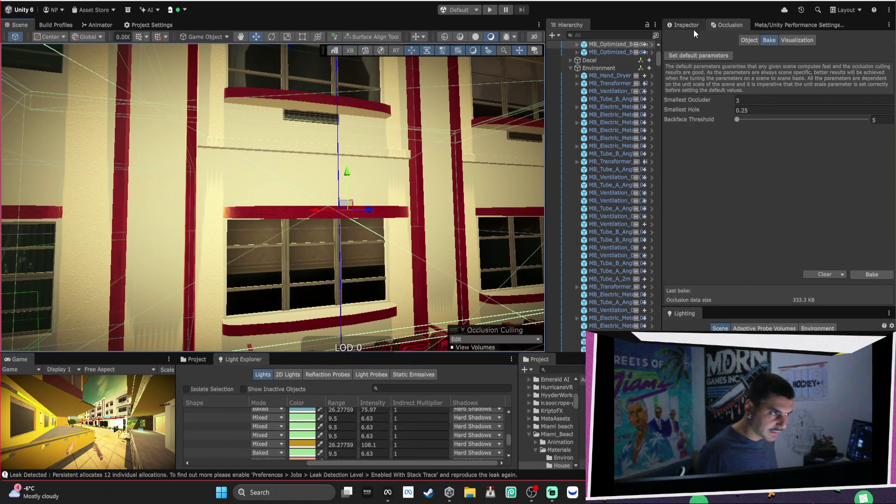
Select the Haven Hotel's LOD0 and darken MB_Concrete_Wal_Grunge_02's base colour
{"action": "left_click", "coordinate": [688, 26]}
{"action": "scroll", "coordinate": [741, 211], "scroll_direction": "down", "scroll_amount": 2}
{"action": "double_click", "coordinate": [737, 233]}
{"action": "scroll", "coordinate": [798, 166], "scroll_direction": "down", "scroll_amount": 10}
{"action": "scroll", "coordinate": [790, 164], "scroll_direction": "down", "scroll_amount": 10}
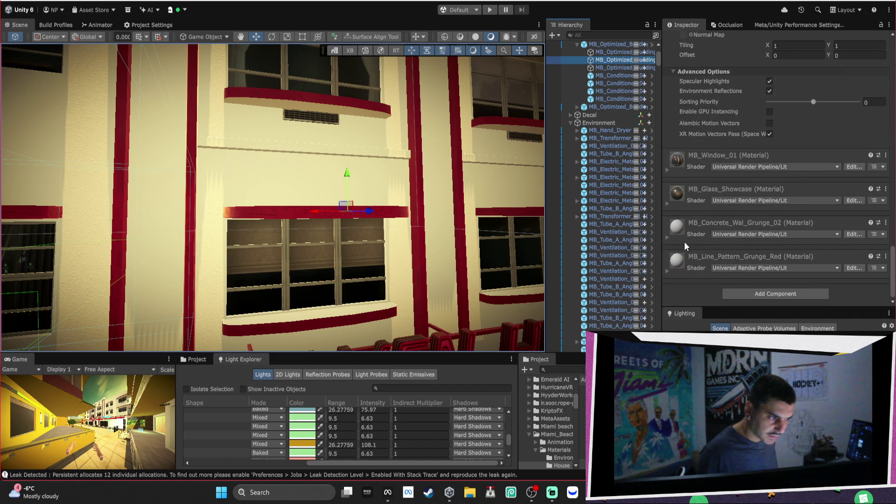
{"action": "left_click", "coordinate": [666, 238]}
{"action": "scroll", "coordinate": [774, 196], "scroll_direction": "down", "scroll_amount": 3}
{"action": "left_click", "coordinate": [775, 225]}
{"action": "left_click", "coordinate": [825, 228]}
{"action": "left_click_drag", "start_coordinate": [825, 229], "coordinate": [833, 236]}
Shift MB_Concrete_Wal_Grunge_02's base colour from pink to a warm orange-yellow
{"action": "mouse_move", "coordinate": [327, 201]}
{"action": "left_mouse_down"}
{"action": "mouse_move", "coordinate": [362, 206]}
{"action": "mouse_move", "coordinate": [194, 208]}
{"action": "mouse_move", "coordinate": [499, 228]}
{"action": "left_mouse_up"}
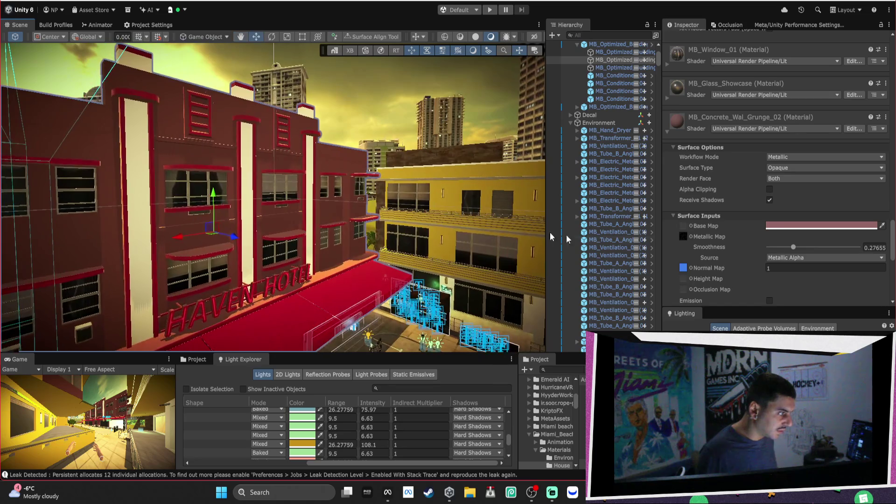
{"action": "left_click", "coordinate": [780, 225]}
{"action": "left_click", "coordinate": [874, 212]}
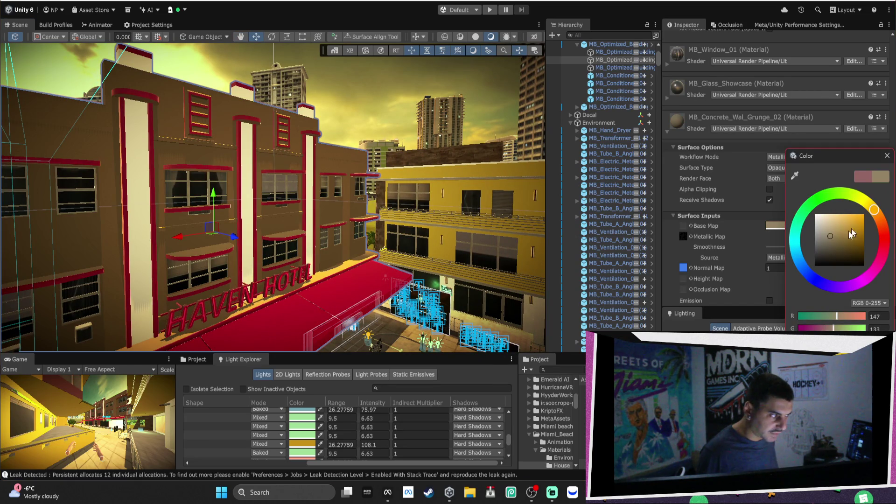
{"action": "left_click_drag", "start_coordinate": [857, 230], "coordinate": [868, 207]}
{"action": "mouse_move", "coordinate": [871, 208]}
{"action": "left_mouse_down"}
{"action": "mouse_move", "coordinate": [869, 221]}
{"action": "mouse_move", "coordinate": [805, 224]}
{"action": "mouse_move", "coordinate": [843, 238]}
{"action": "mouse_move", "coordinate": [858, 228]}
{"action": "left_mouse_up"}
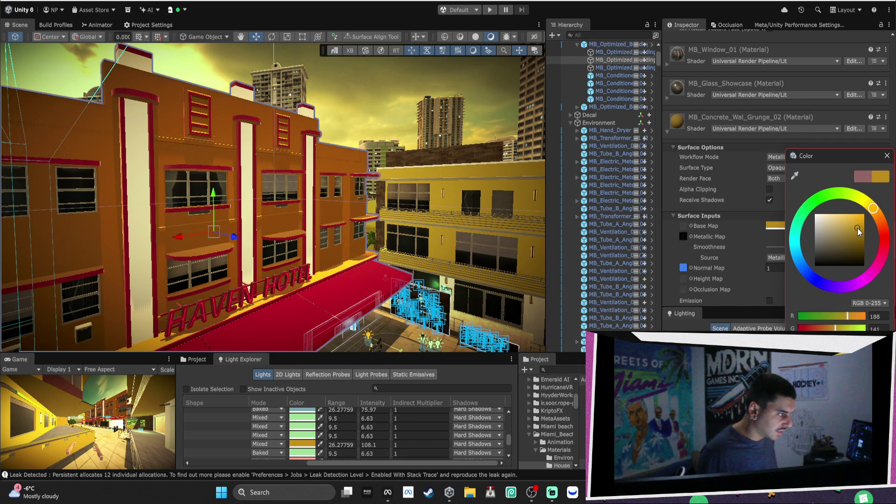
{"action": "mouse_move", "coordinate": [355, 210]}
{"action": "left_mouse_down", "text": "alt"}
{"action": "mouse_move", "coordinate": [277, 207]}
{"action": "mouse_move", "coordinate": [266, 191]}
{"action": "mouse_move", "coordinate": [348, 197]}
{"action": "left_mouse_up", "text": "alt"}
Select the Palm Paradise building and set MB_Plaster_Grunge_Red's base colour to red
{"action": "left_click", "coordinate": [348, 197]}
{"action": "left_click", "coordinate": [348, 197]}
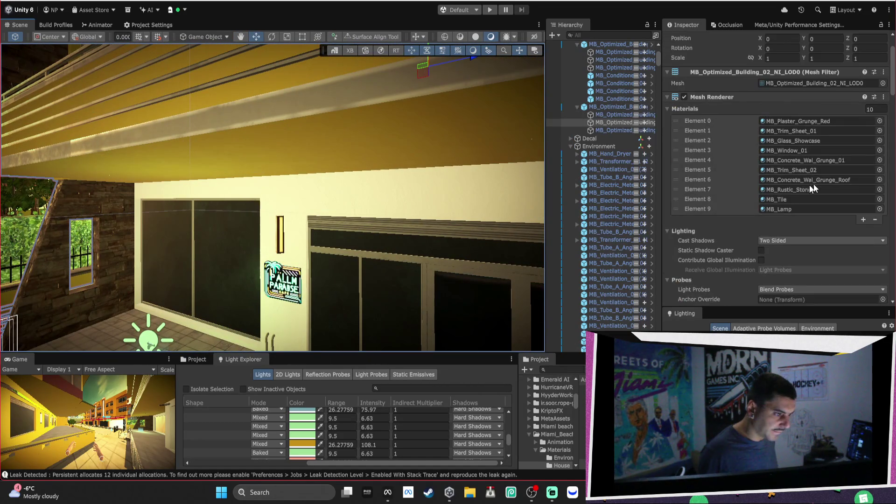
{"action": "scroll", "coordinate": [814, 180], "scroll_direction": "down", "scroll_amount": 15}
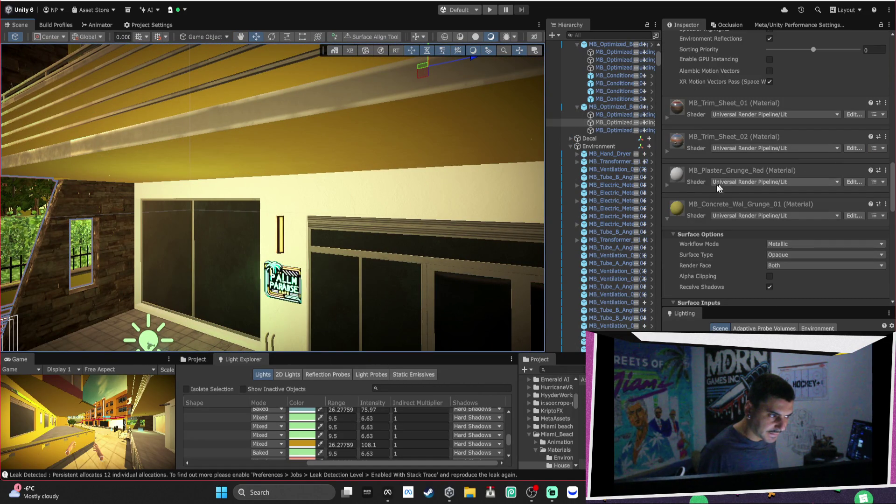
{"action": "left_click", "coordinate": [668, 185]}
{"action": "left_click", "coordinate": [805, 279]}
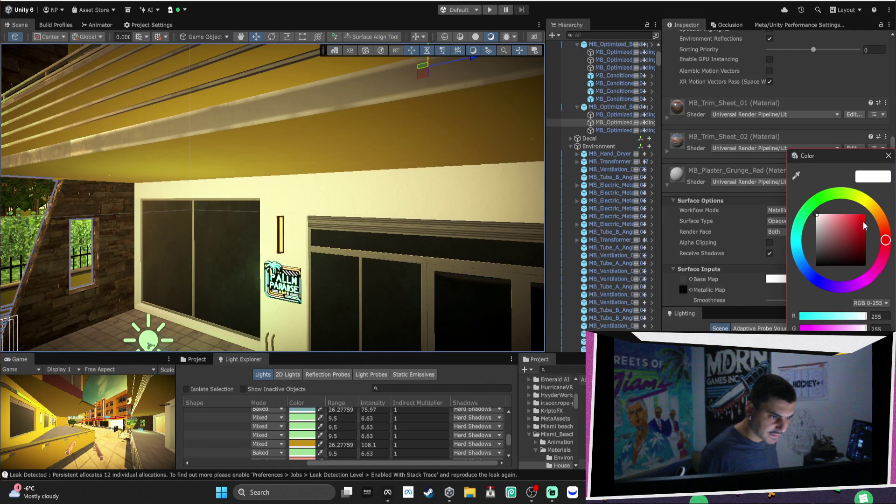
{"action": "left_click", "coordinate": [864, 226]}
{"action": "mouse_move", "coordinate": [243, 205]}
{"action": "left_mouse_down", "text": "alt"}
{"action": "mouse_move", "coordinate": [420, 186]}
{"action": "mouse_move", "coordinate": [314, 172]}
{"action": "mouse_move", "coordinate": [329, 200]}
{"action": "left_mouse_up", "text": "alt"}
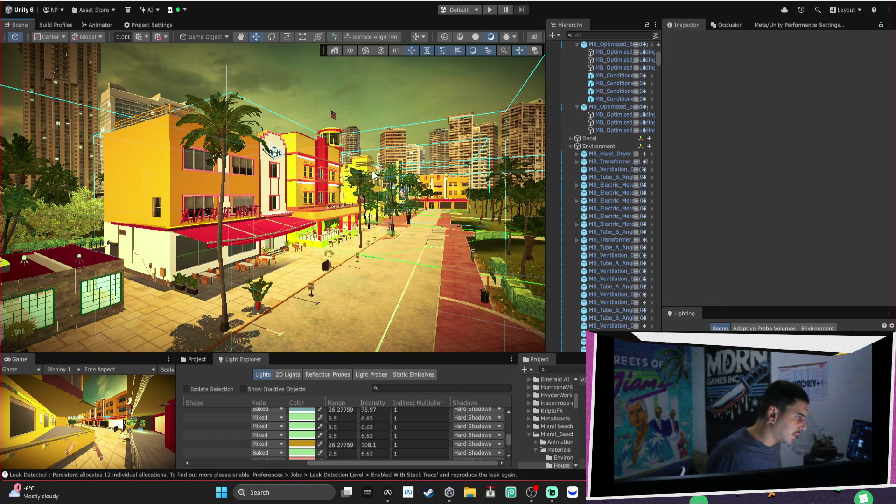
Fly the scene view toward the hotel and collapse the Optimized_Building and Environment hierarchy groups
{"action": "right_click", "coordinate": [330, 181]}
{"action": "left_click_drag", "start_coordinate": [329, 181], "coordinate": [249, 130]}
{"action": "key", "text": "w"}
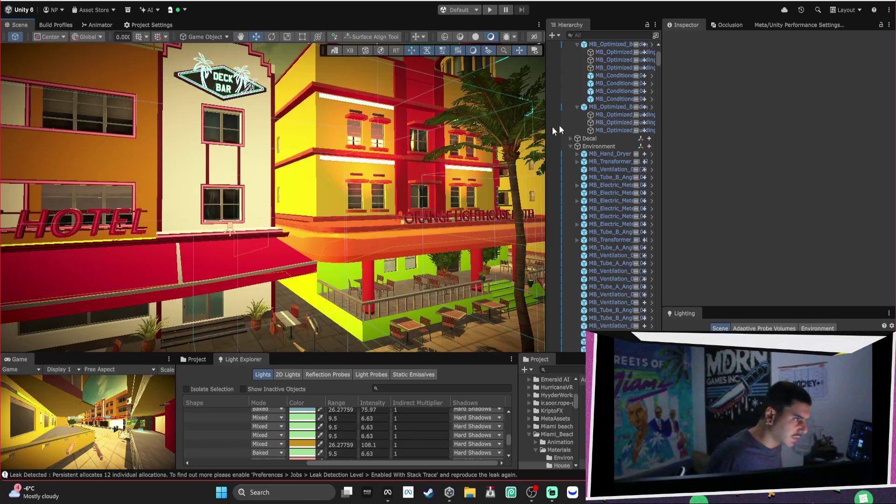
{"action": "scroll", "coordinate": [564, 84], "scroll_direction": "up", "scroll_amount": 5}
{"action": "left_click", "coordinate": [571, 84]}
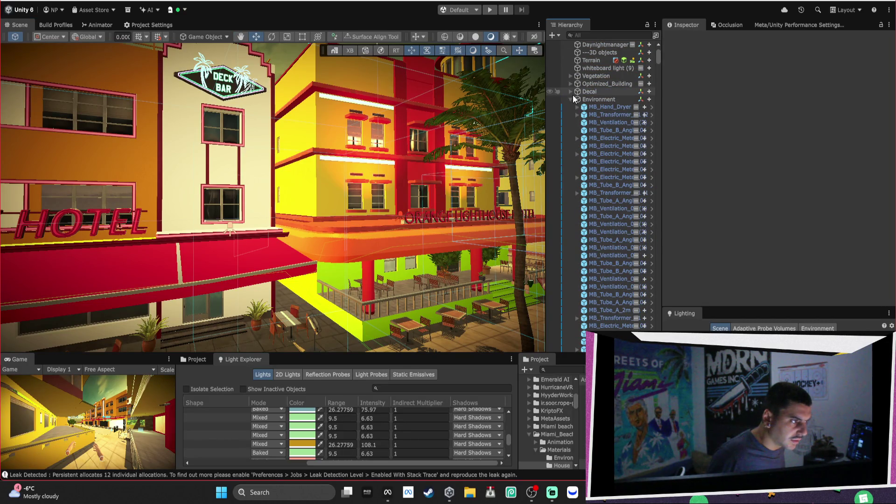
{"action": "left_click", "coordinate": [571, 99]}
{"action": "left_click", "coordinate": [572, 122]}
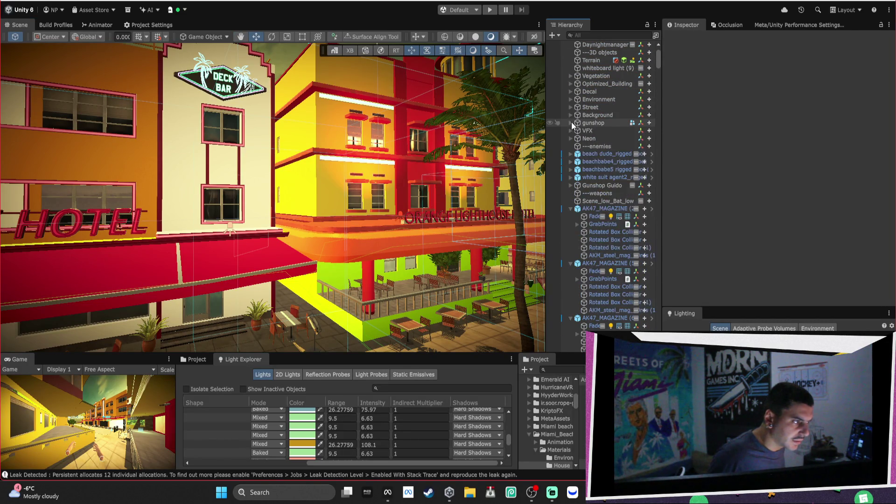
{"action": "scroll", "coordinate": [571, 122], "scroll_direction": "down", "scroll_amount": 3}
Unload the washrooms, Right strip, middlestrip, middle2, alley and RIGHTMID sectors in SECTR Stream
{"action": "left_click", "coordinate": [325, 2]}
{"action": "mouse_move", "coordinate": [369, 59]}
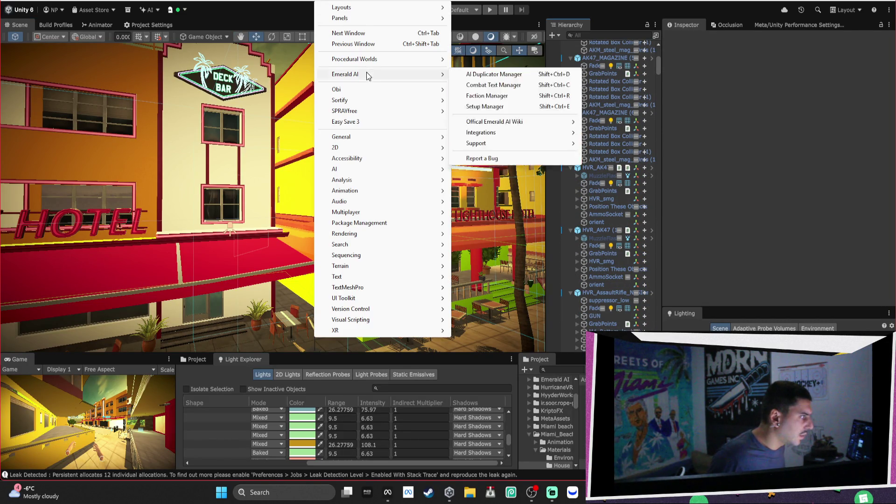
{"action": "mouse_move", "coordinate": [508, 60]}
{"action": "left_click", "coordinate": [623, 69]}
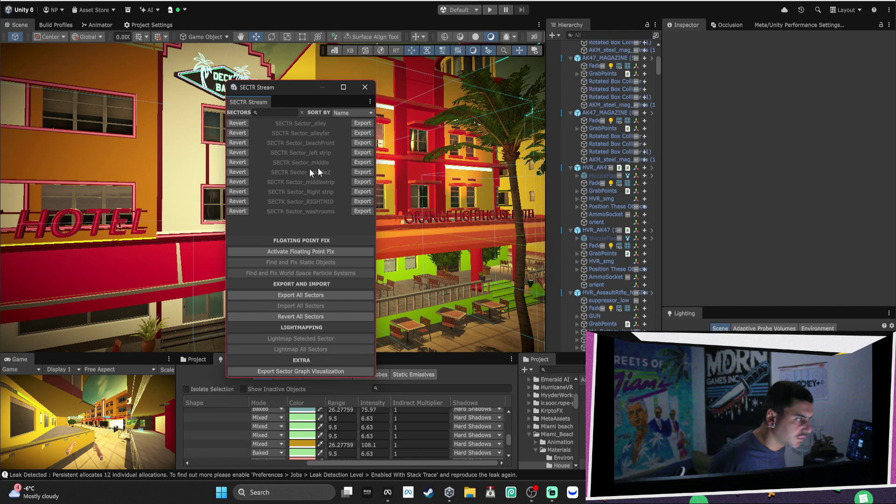
{"action": "left_click", "coordinate": [239, 211]}
{"action": "left_click", "coordinate": [239, 192]}
{"action": "left_click", "coordinate": [239, 182]}
{"action": "left_click", "coordinate": [239, 172]}
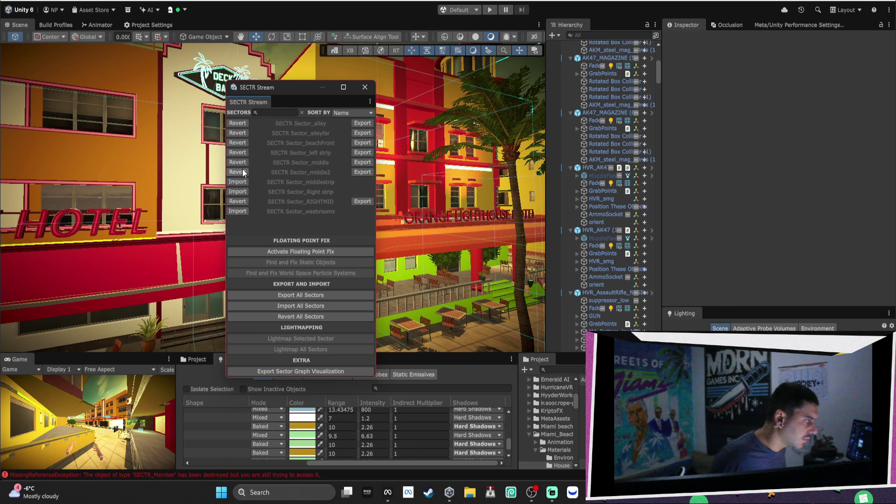
{"action": "left_click", "coordinate": [243, 122]}
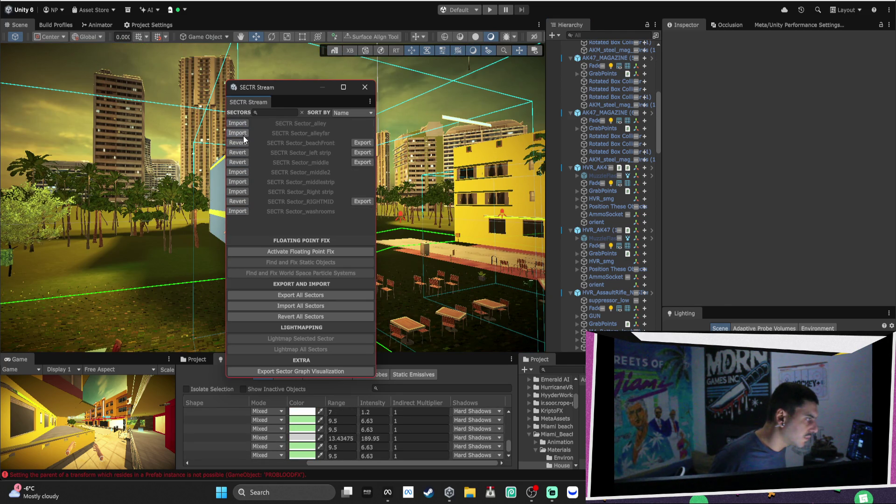
{"action": "left_click", "coordinate": [244, 204]}
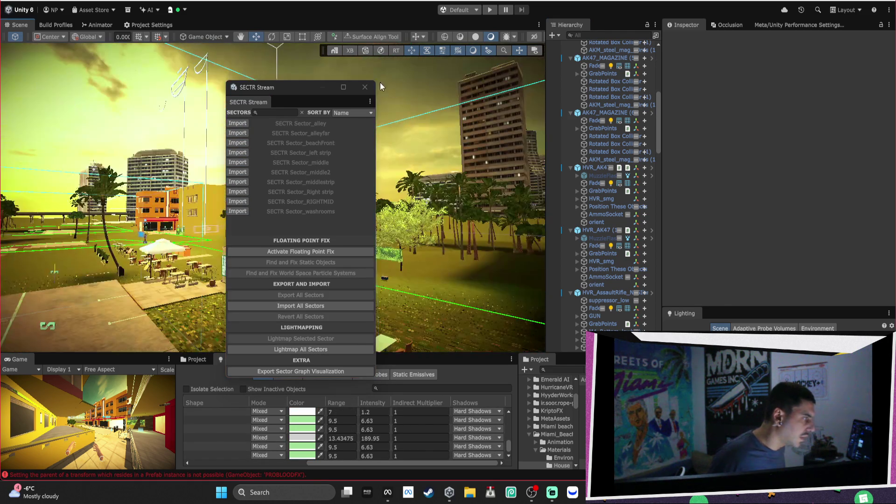
{"action": "left_click", "coordinate": [365, 87]}
{"action": "mouse_move", "coordinate": [366, 102]}
{"action": "left_mouse_down"}
{"action": "mouse_move", "coordinate": [274, 114]}
{"action": "mouse_move", "coordinate": [266, 250]}
{"action": "mouse_move", "coordinate": [302, 153]}
{"action": "mouse_move", "coordinate": [205, 157]}
{"action": "mouse_move", "coordinate": [452, 190]}
{"action": "mouse_move", "coordinate": [365, 181]}
{"action": "mouse_move", "coordinate": [231, 199]}
{"action": "left_mouse_up"}
Select the muscle car and switch its Racing_Car_Interior_details materials to Universal Render Pipeline/Lit
{"action": "left_click", "coordinate": [231, 200]}
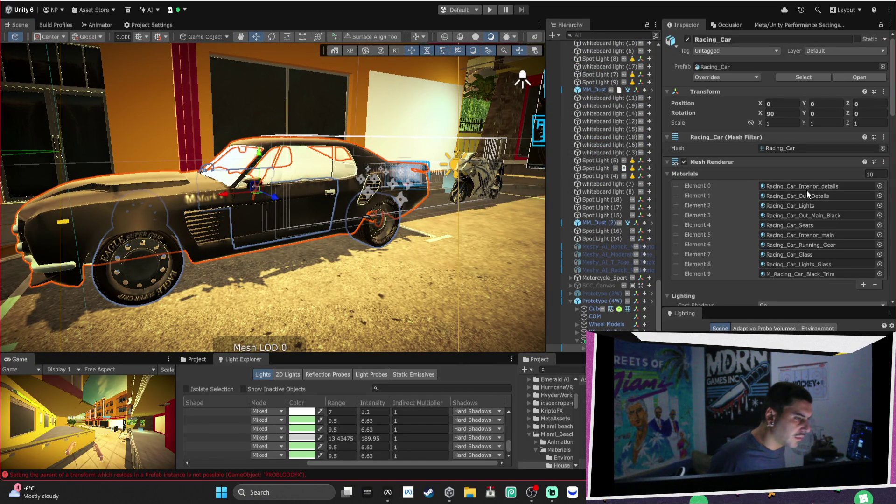
{"action": "left_click", "coordinate": [806, 188]}
{"action": "double_click", "coordinate": [806, 188]}
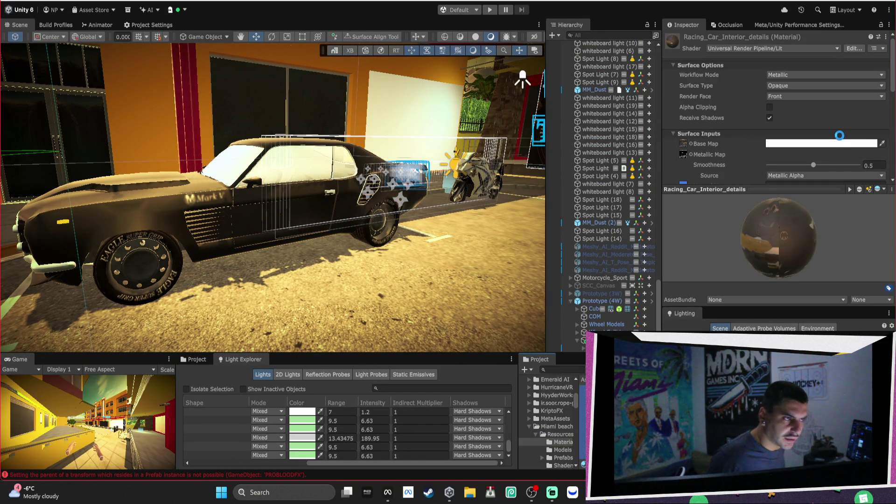
{"action": "left_click", "coordinate": [743, 49]}
{"action": "left_click", "coordinate": [771, 310]}
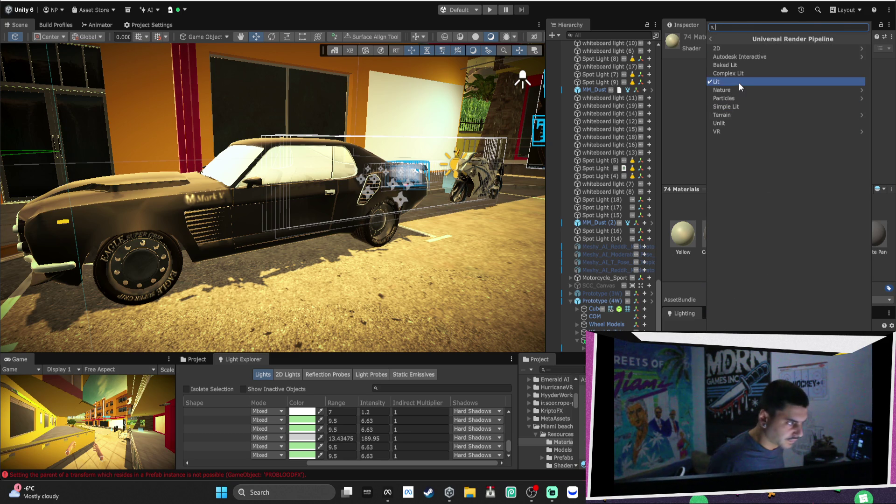
{"action": "left_click", "coordinate": [738, 82]}
{"action": "mouse_move", "coordinate": [375, 140]}
{"action": "left_mouse_down"}
{"action": "mouse_move", "coordinate": [549, 181]}
{"action": "mouse_move", "coordinate": [561, 158]}
{"action": "mouse_move", "coordinate": [278, 155]}
{"action": "mouse_move", "coordinate": [756, 159]}
{"action": "left_mouse_up"}
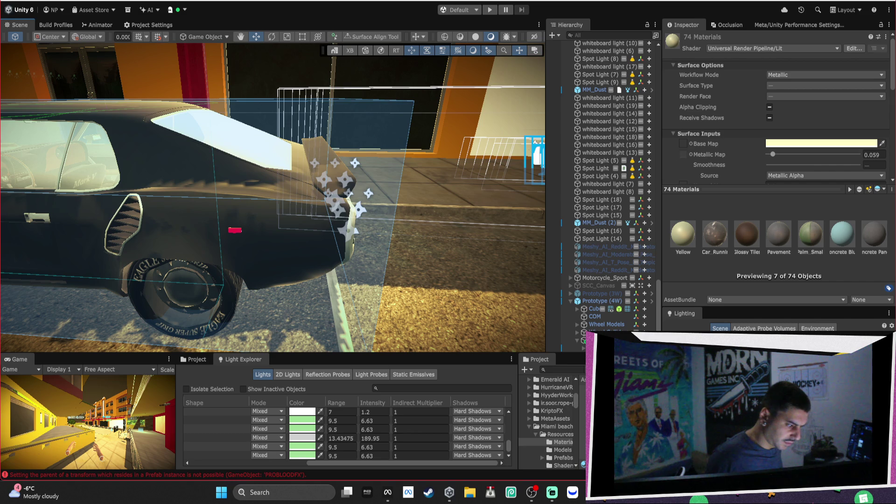
{"action": "mouse_move", "coordinate": [327, 154]}
{"action": "left_mouse_down"}
{"action": "mouse_move", "coordinate": [160, 149]}
{"action": "mouse_move", "coordinate": [250, 114]}
{"action": "mouse_move", "coordinate": [320, 138]}
{"action": "mouse_move", "coordinate": [653, 327]}
{"action": "left_mouse_up"}
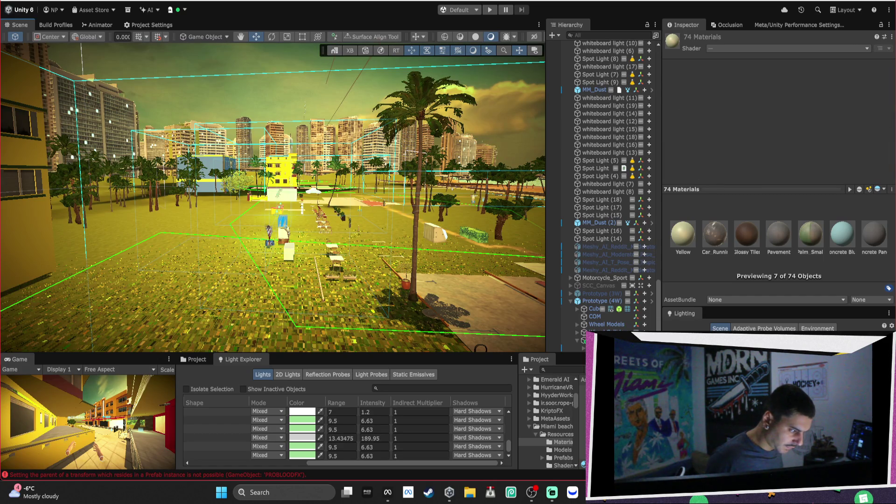
Apply the Universal Render Pipeline/Lit shader to the currently selected materials
{"action": "left_click", "coordinate": [760, 49]}
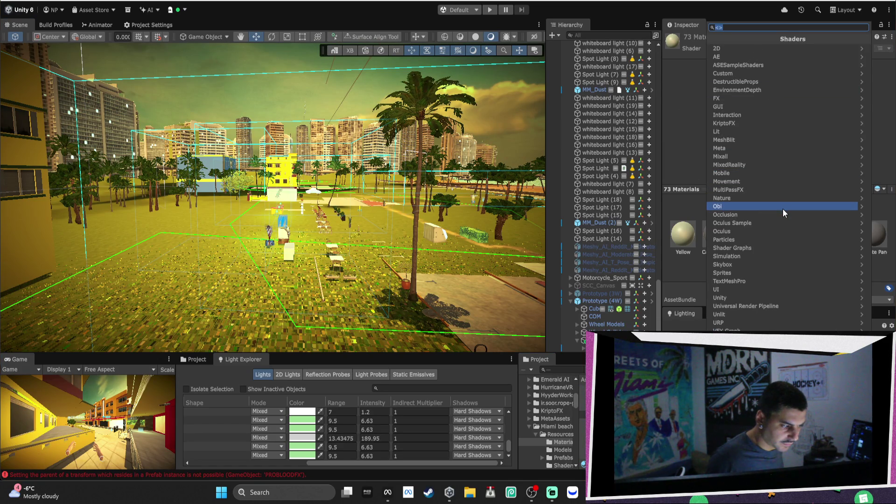
{"action": "left_click", "coordinate": [781, 307]}
{"action": "left_click", "coordinate": [753, 81]}
{"action": "mouse_move", "coordinate": [196, 168]}
{"action": "left_mouse_down"}
{"action": "mouse_move", "coordinate": [130, 170]}
{"action": "mouse_move", "coordinate": [238, 215]}
{"action": "left_mouse_up"}
Select all 73 materials in the car's materials folder and set them to Lit
{"action": "left_click", "coordinate": [239, 209]}
{"action": "double_click", "coordinate": [802, 185]}
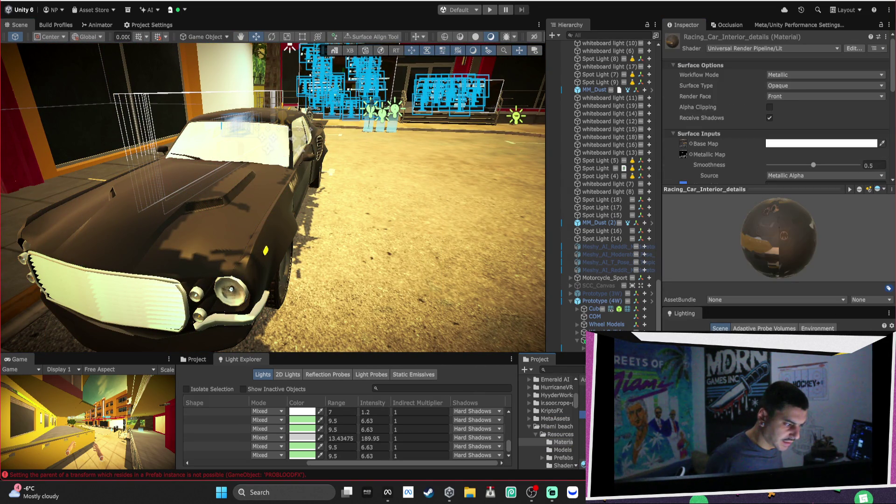
{"action": "key", "text": "ctrl+a"}
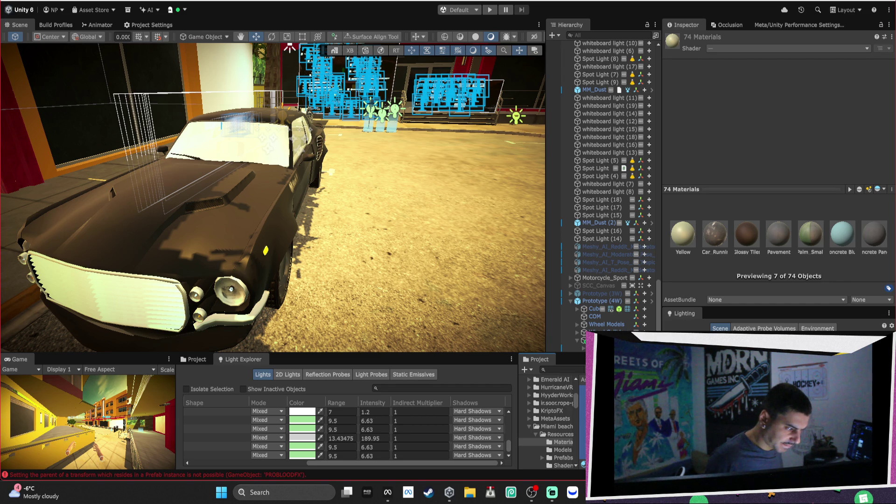
{"action": "left_click", "coordinate": [582, 414], "text": "ctrl"}
{"action": "mouse_move", "coordinate": [253, 174]}
{"action": "left_mouse_down"}
{"action": "mouse_move", "coordinate": [244, 229]}
{"action": "mouse_move", "coordinate": [333, 203]}
{"action": "mouse_move", "coordinate": [456, 275]}
{"action": "mouse_move", "coordinate": [491, 187]}
{"action": "mouse_move", "coordinate": [514, 157]}
{"action": "mouse_move", "coordinate": [298, 142]}
{"action": "mouse_move", "coordinate": [427, 204]}
{"action": "left_mouse_up"}
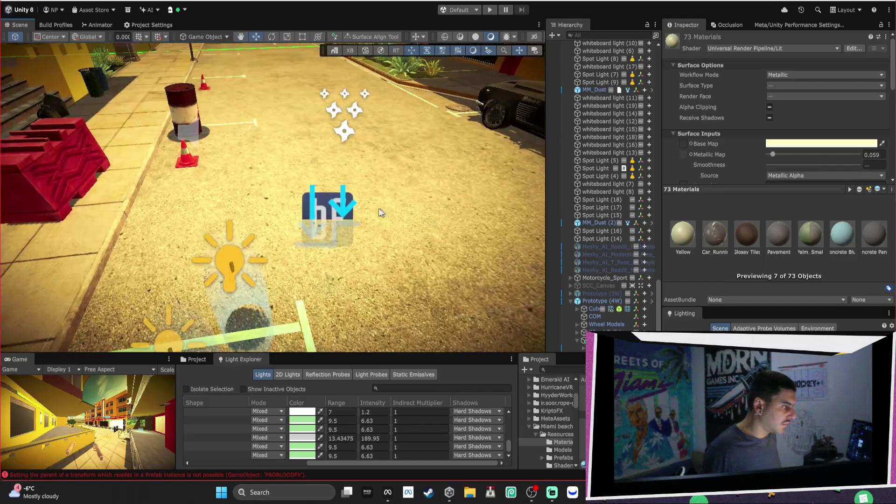
{"action": "left_click", "coordinate": [310, 209]}
Slide the beachbabe4_rigged character along X to -16.76 and frame it in the scene
{"action": "mouse_move", "coordinate": [315, 203]}
{"action": "left_mouse_down"}
{"action": "mouse_move", "coordinate": [365, 213]}
{"action": "mouse_move", "coordinate": [355, 217]}
{"action": "mouse_move", "coordinate": [371, 169]}
{"action": "left_mouse_up"}
{"action": "left_click", "coordinate": [349, 166]}
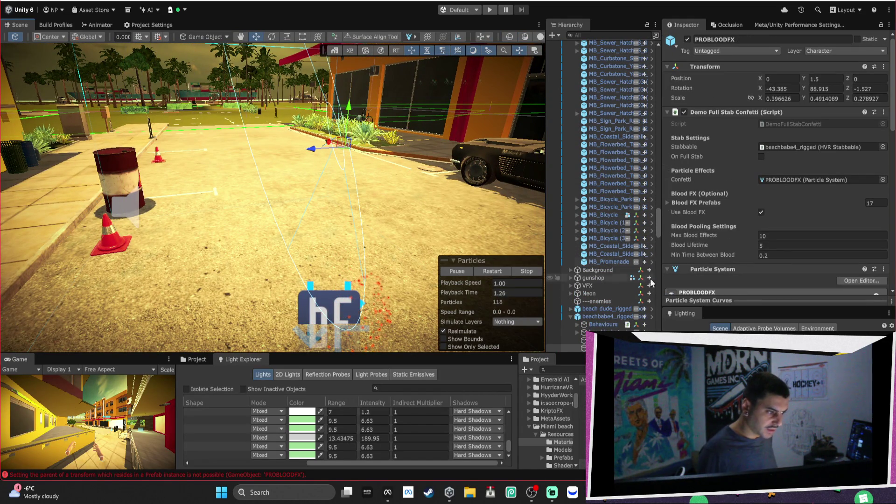
{"action": "double_click", "coordinate": [793, 147]}
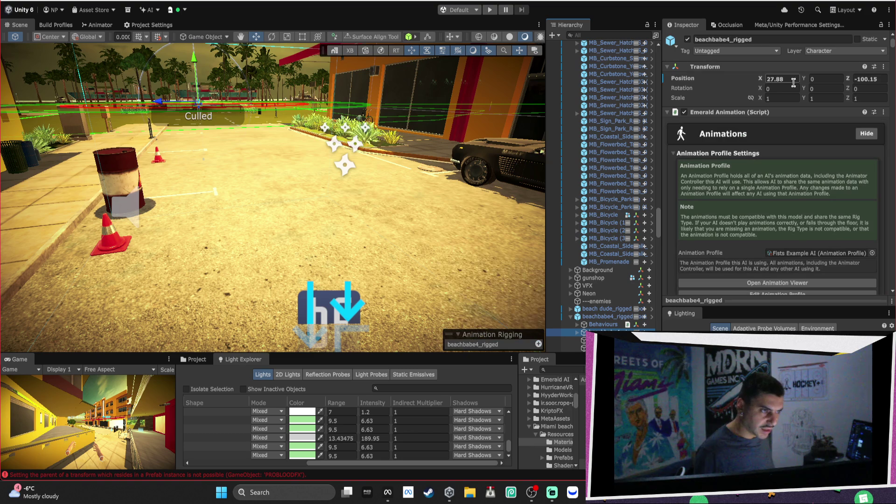
{"action": "type", "text": "0"}
{"action": "key", "text": "Tab"}
{"action": "key", "text": "Tab"}
{"action": "type", "text": "0"}
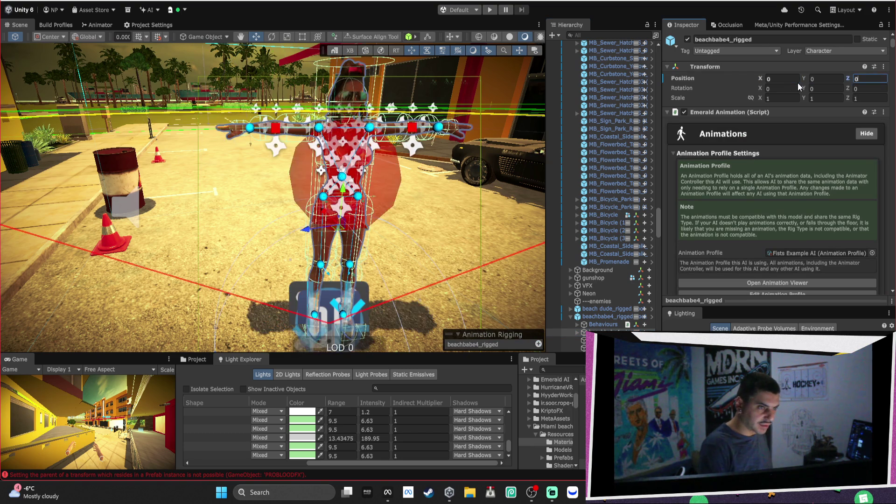
{"action": "double_click", "coordinate": [606, 317]}
{"action": "scroll", "coordinate": [436, 222], "scroll_direction": "down", "scroll_amount": 10}
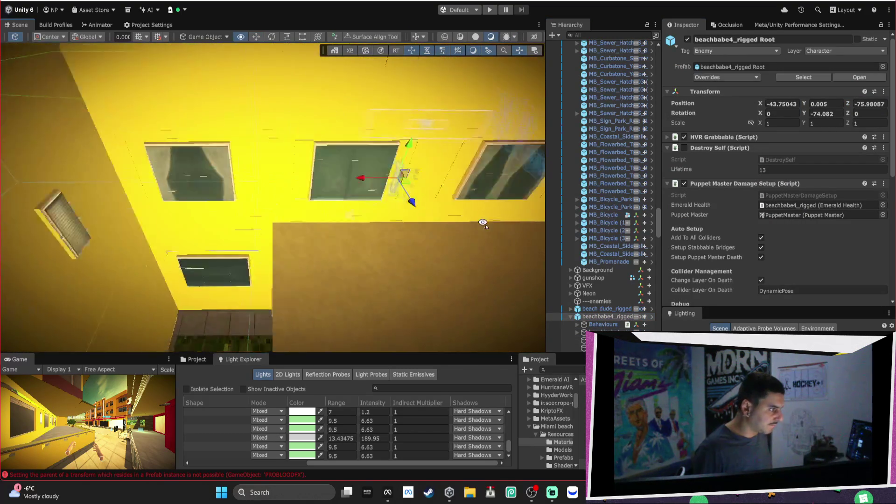
{"action": "mouse_move", "coordinate": [323, 221]}
{"action": "left_mouse_down"}
{"action": "mouse_move", "coordinate": [201, 237]}
{"action": "mouse_move", "coordinate": [513, 197]}
{"action": "mouse_move", "coordinate": [501, 180]}
{"action": "left_mouse_up"}
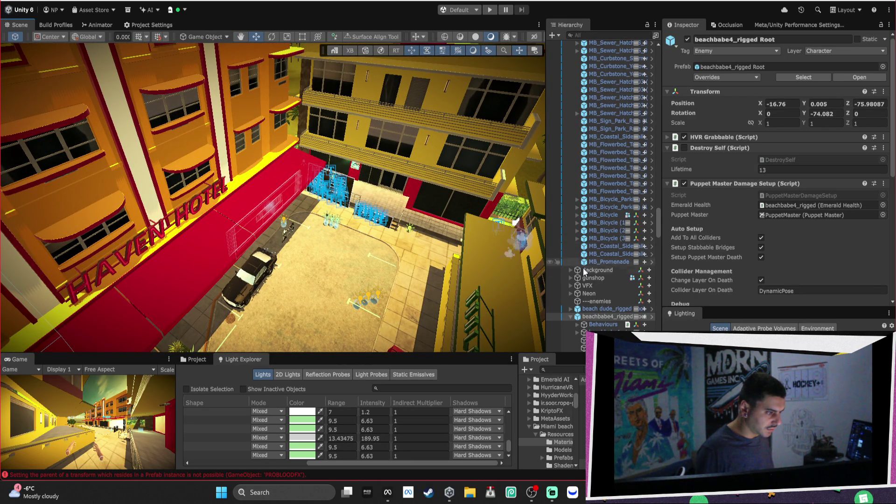
{"action": "key", "text": "f"}
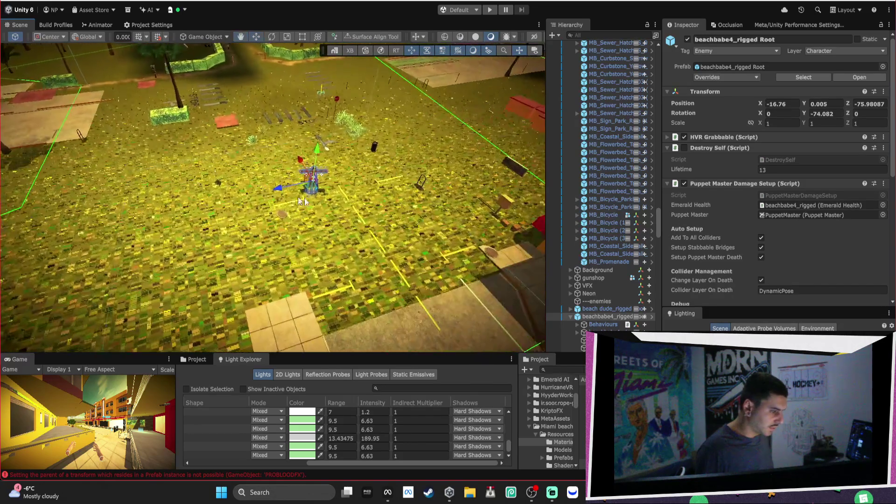
Inspect beach dude_rigged's PuppetMaster and animation setup, then bring up the Android build profile
{"action": "left_click", "coordinate": [570, 309]}
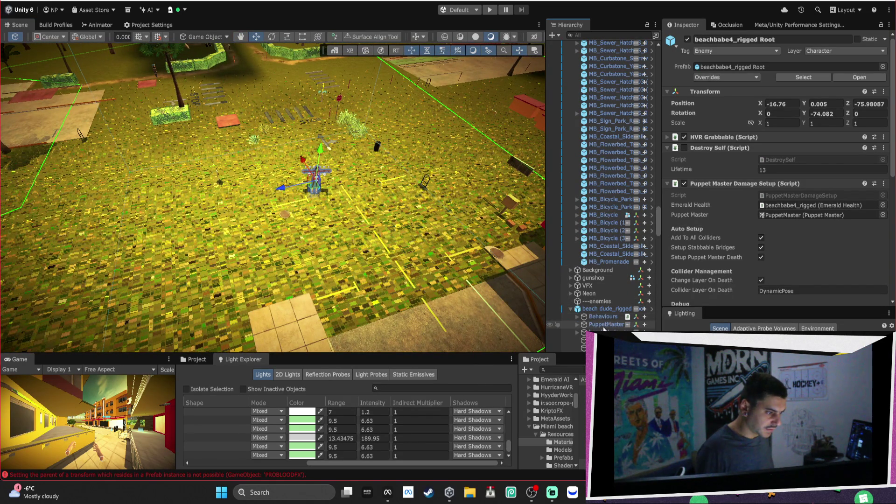
{"action": "left_click", "coordinate": [605, 325]}
{"action": "left_click", "coordinate": [564, 332]}
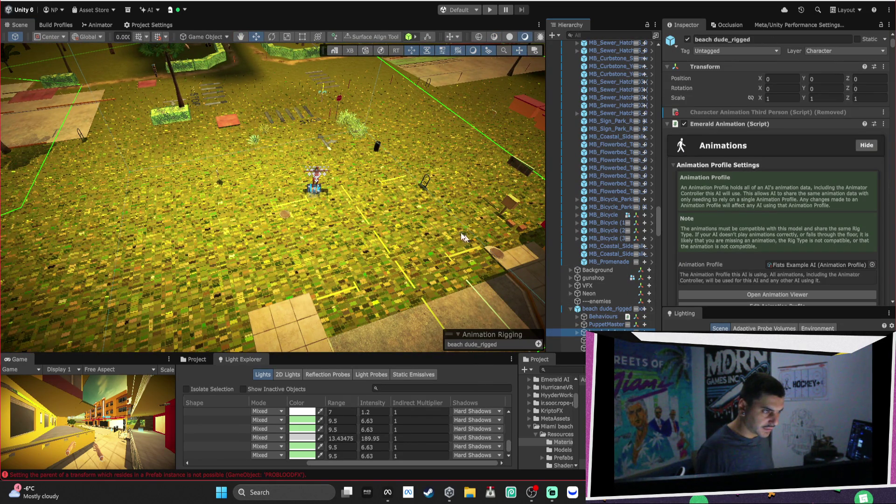
{"action": "mouse_move", "coordinate": [775, 119]}
{"action": "left_click", "coordinate": [683, 115]}
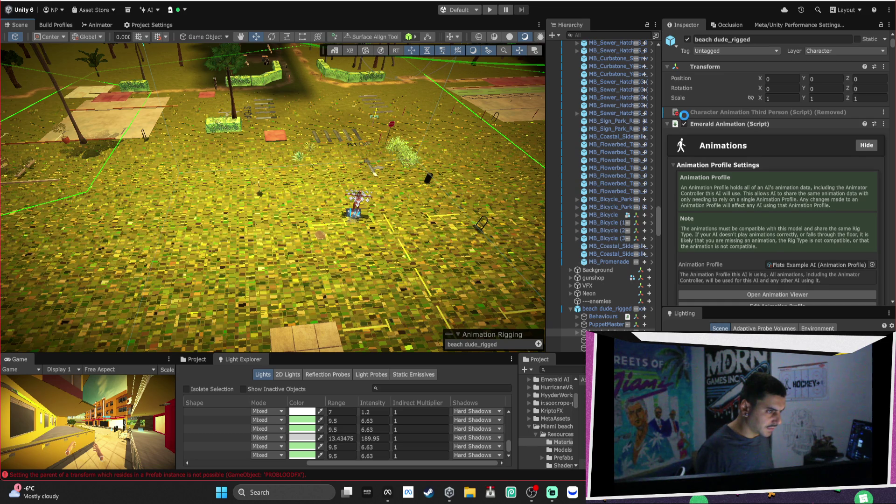
{"action": "left_click", "coordinate": [574, 310]}
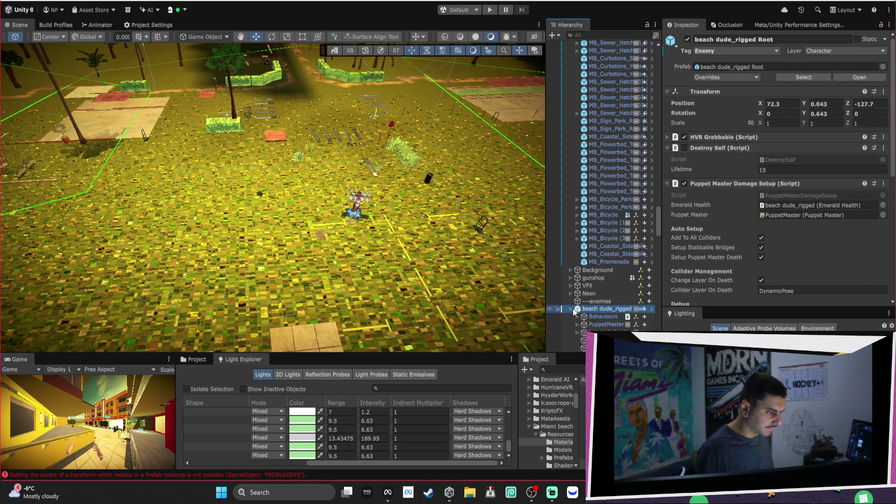
{"action": "mouse_move", "coordinate": [327, 163]}
{"action": "left_mouse_down"}
{"action": "mouse_move", "coordinate": [296, 112]}
{"action": "mouse_move", "coordinate": [304, 170]}
{"action": "left_mouse_up"}
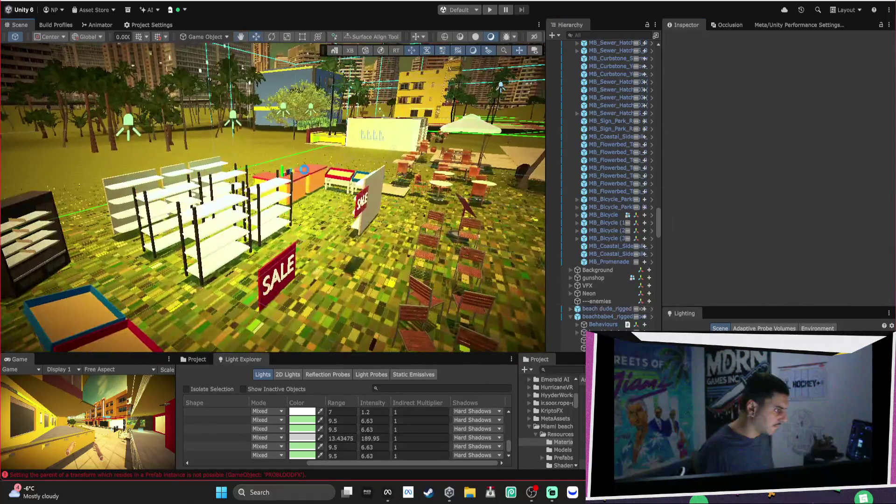
{"action": "mouse_move", "coordinate": [389, 130]}
{"action": "left_mouse_down"}
{"action": "mouse_move", "coordinate": [373, 135]}
{"action": "mouse_move", "coordinate": [359, 126]}
{"action": "mouse_move", "coordinate": [345, 93]}
{"action": "left_mouse_up"}
{"action": "left_click", "coordinate": [70, 25]}
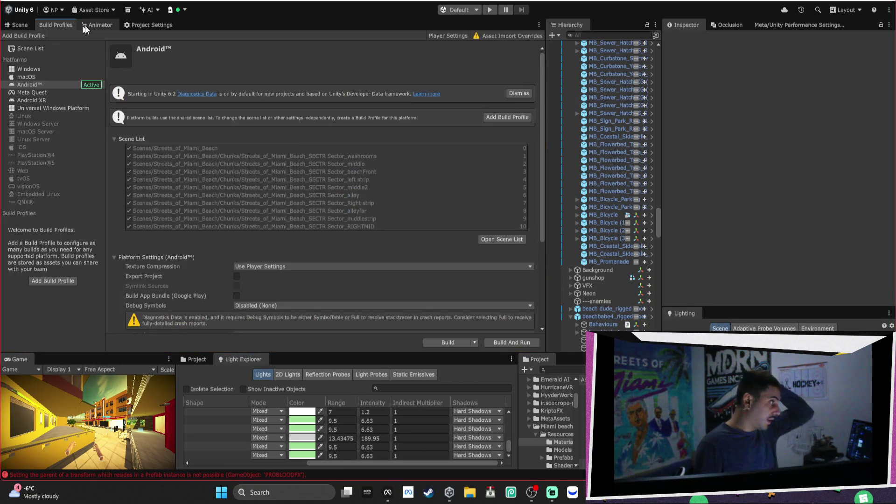
Build for Android, replacing Streets of Miami_alpha_test_DONOTRELEASE.apk on the Desktop
{"action": "left_click", "coordinate": [453, 343]}
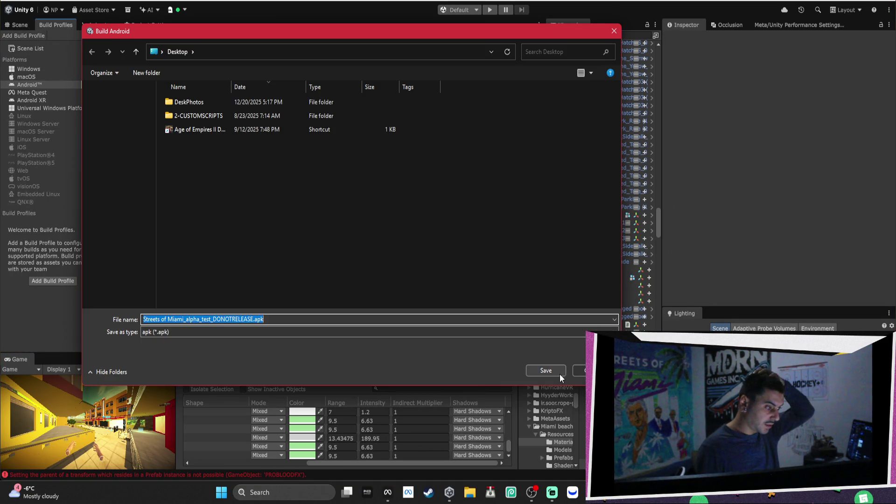
{"action": "left_click", "coordinate": [559, 371]}
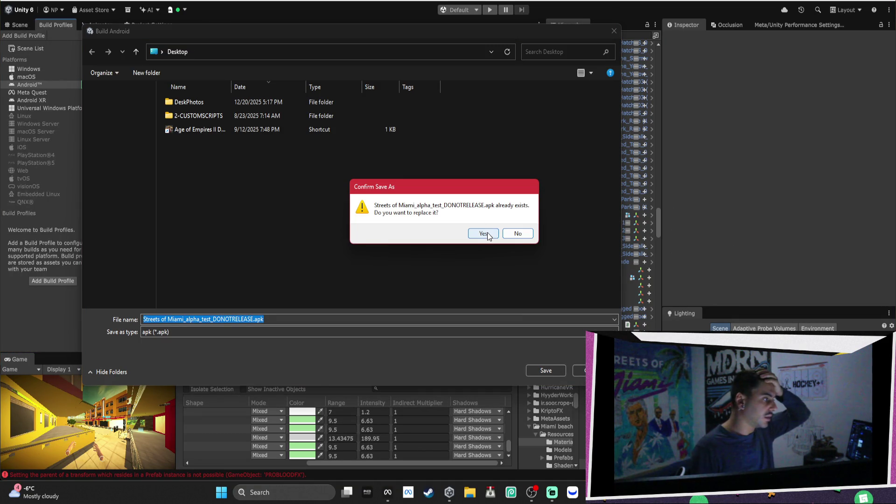
{"action": "left_click", "coordinate": [517, 234]}
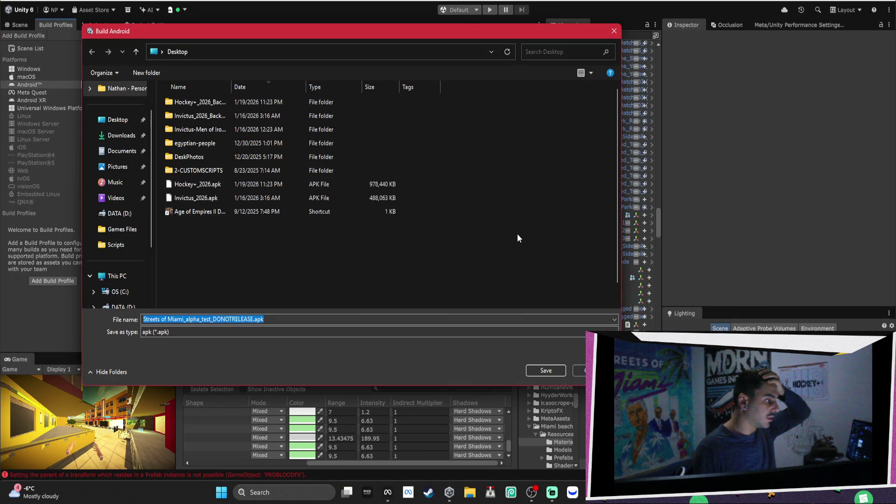
{"action": "left_click", "coordinate": [545, 368]}
{"action": "left_click", "coordinate": [483, 234]}
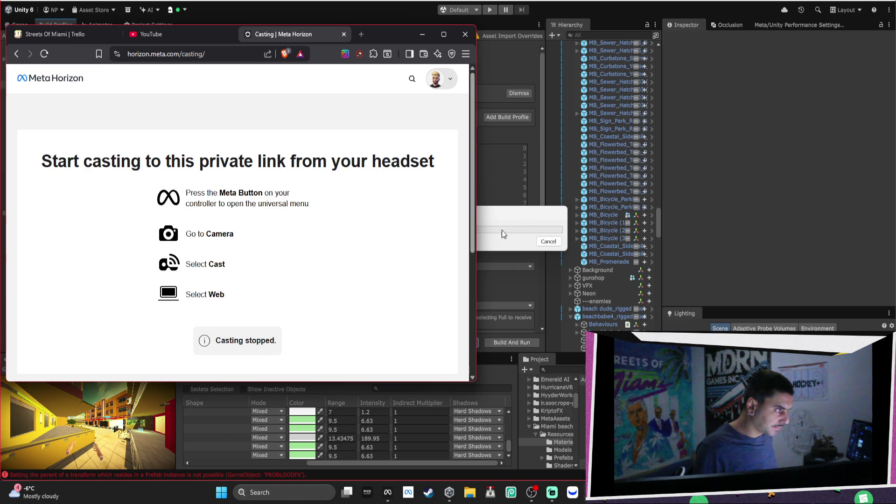
{"action": "key", "text": "ctrl+shift+Tab"}
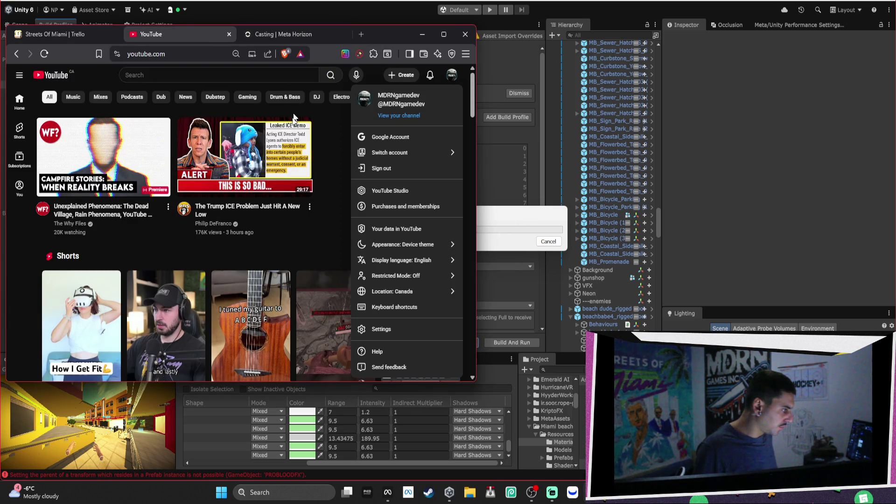
Browse the Streets Of Miami Trello board's lists, then minimise the browser
{"action": "mouse_move", "coordinate": [290, 142]}
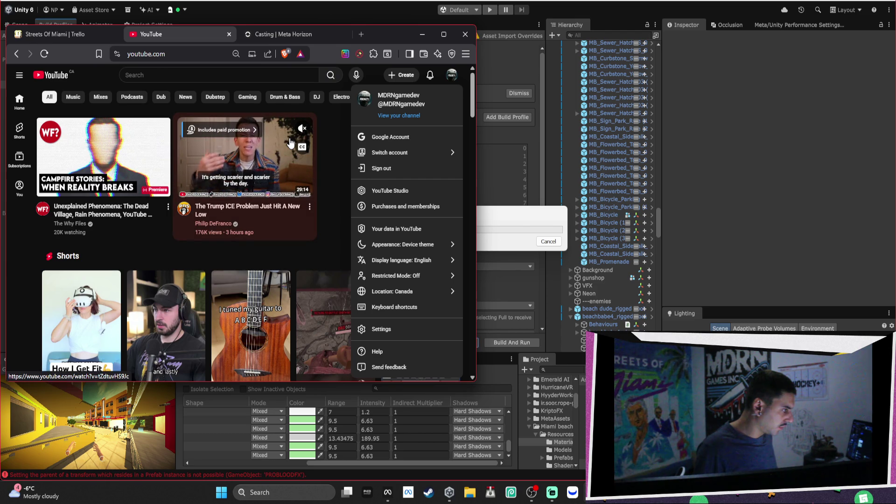
{"action": "left_click", "coordinate": [80, 35]}
{"action": "scroll", "coordinate": [434, 196], "scroll_direction": "down", "scroll_amount": 3}
{"action": "scroll", "coordinate": [453, 194], "scroll_direction": "left", "scroll_amount": 10}
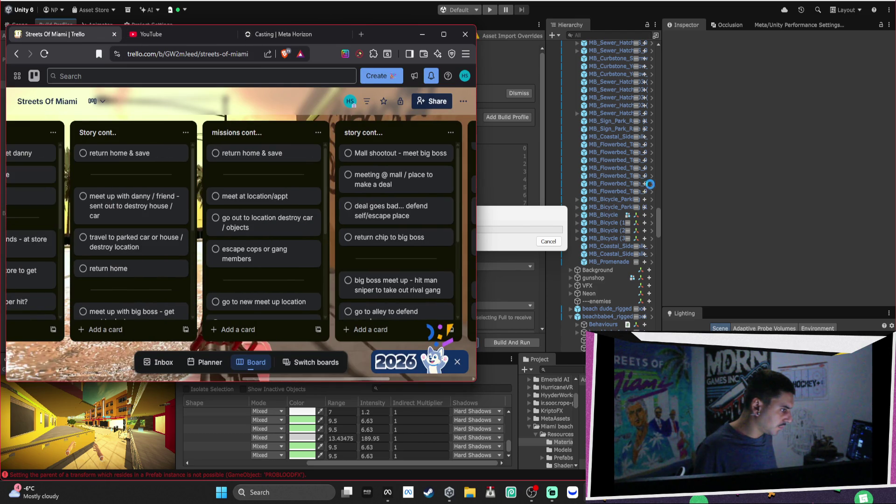
{"action": "scroll", "coordinate": [242, 224], "scroll_direction": "left", "scroll_amount": 3}
{"action": "scroll", "coordinate": [243, 223], "scroll_direction": "right", "scroll_amount": 10}
{"action": "scroll", "coordinate": [379, 187], "scroll_direction": "left", "scroll_amount": 3}
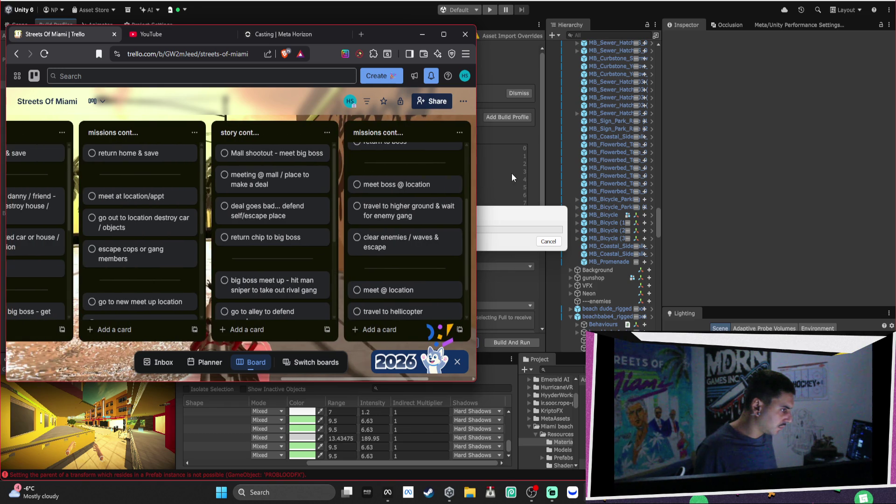
{"action": "mouse_move", "coordinate": [374, 35]}
{"action": "left_mouse_down"}
{"action": "mouse_move", "coordinate": [377, 4]}
{"action": "mouse_move", "coordinate": [388, 5]}
{"action": "left_mouse_up"}
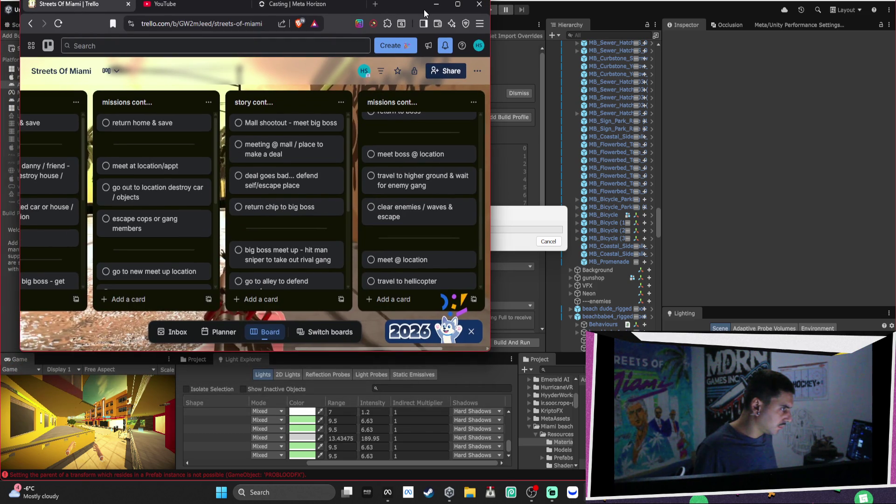
{"action": "left_click", "coordinate": [436, 4]}
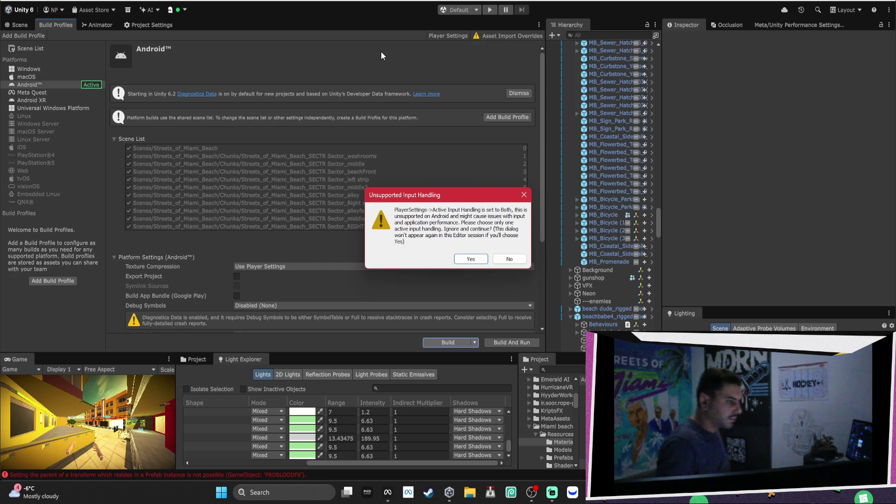
Dismiss the build warnings and enter the keystore and key passwords in Publishing Settings
{"action": "left_click", "coordinate": [470, 259]}
{"action": "left_click", "coordinate": [498, 250]}
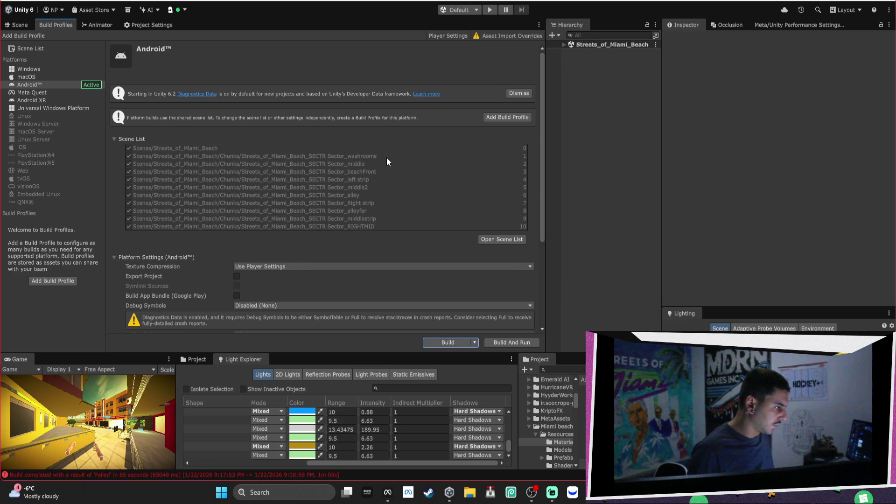
{"action": "left_click", "coordinate": [153, 24]}
{"action": "left_click", "coordinate": [267, 129]}
{"action": "type", "text": "a"}
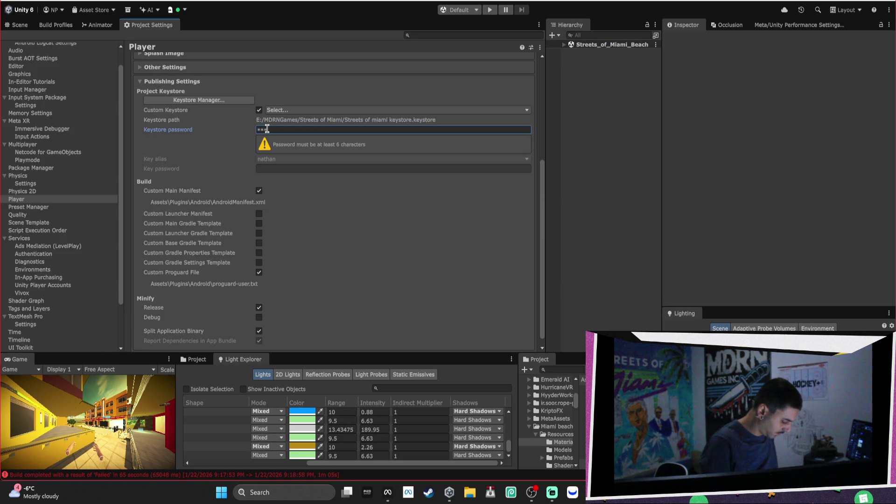
{"action": "type", "text": "****"}
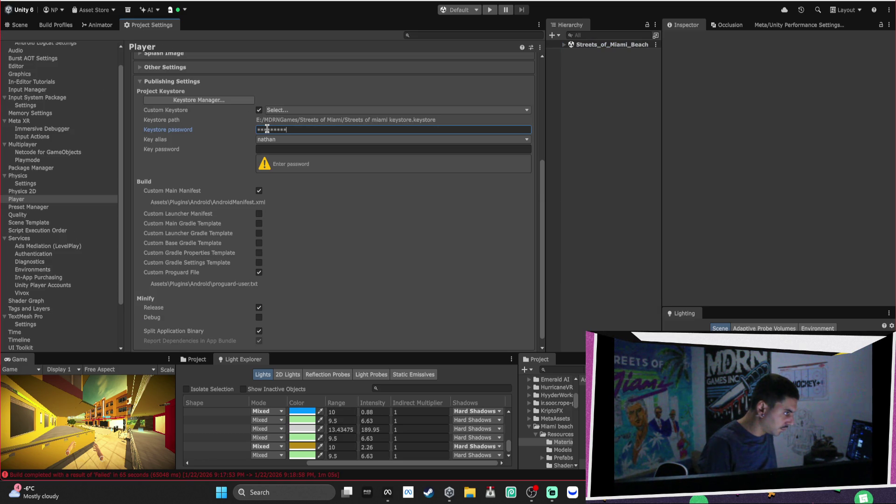
{"action": "key", "text": "Tab"}
{"action": "key", "text": "Tab"}
{"action": "key", "text": "ctrl+v"}
{"action": "left_click", "coordinate": [322, 140]}
{"action": "left_click", "coordinate": [357, 161]}
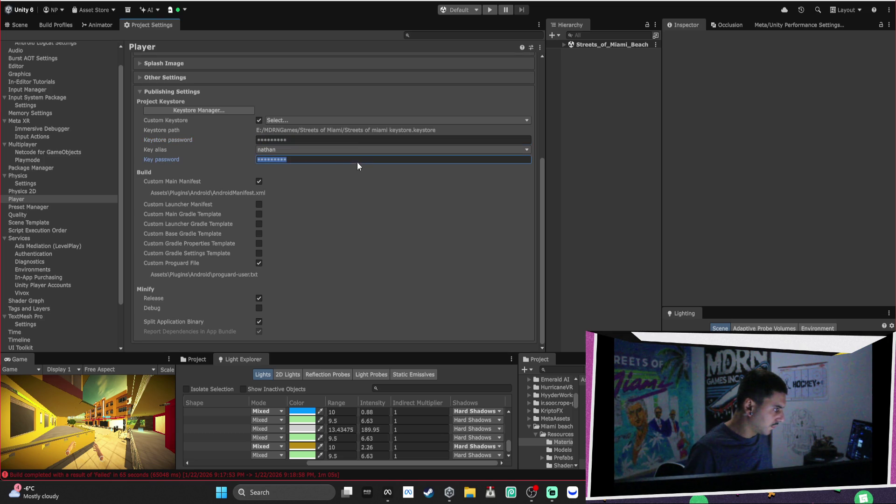
{"action": "left_click", "coordinate": [55, 25]}
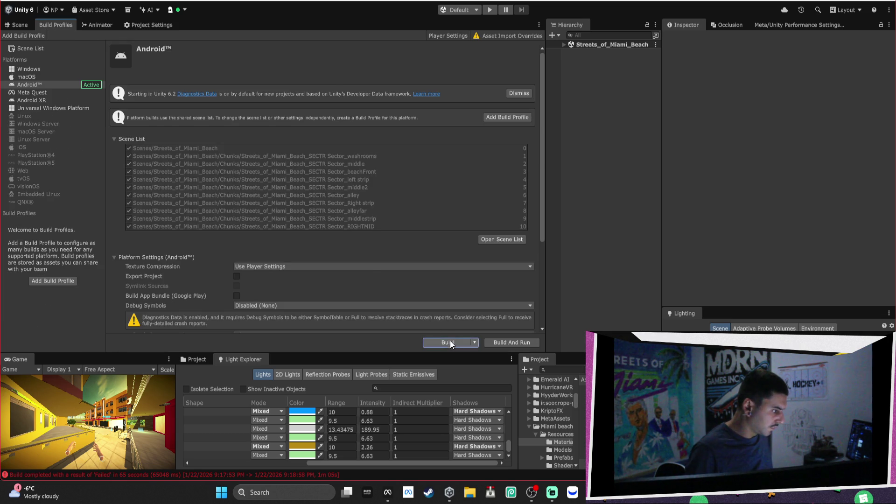
Rebuild for Android, replacing the existing Streets of Miami_alpha_test_DONOTRELEASE.apk
{"action": "left_click", "coordinate": [448, 341]}
{"action": "left_click", "coordinate": [529, 371]}
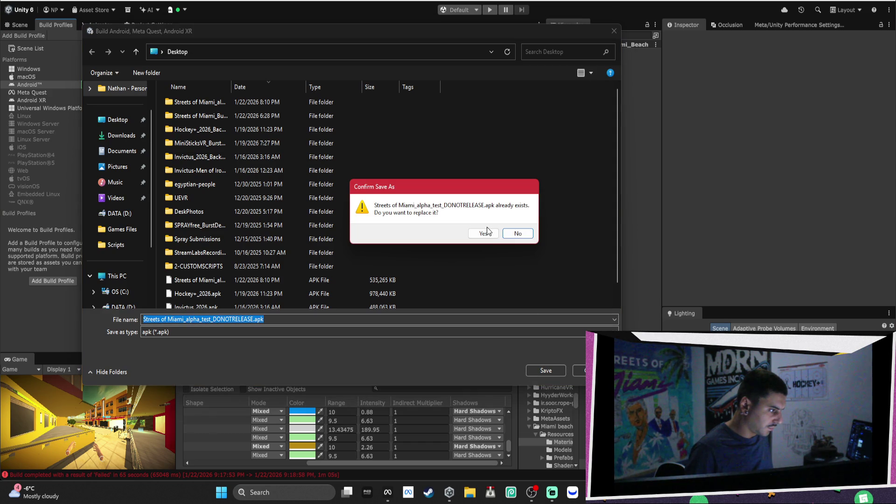
{"action": "left_click", "coordinate": [486, 233]}
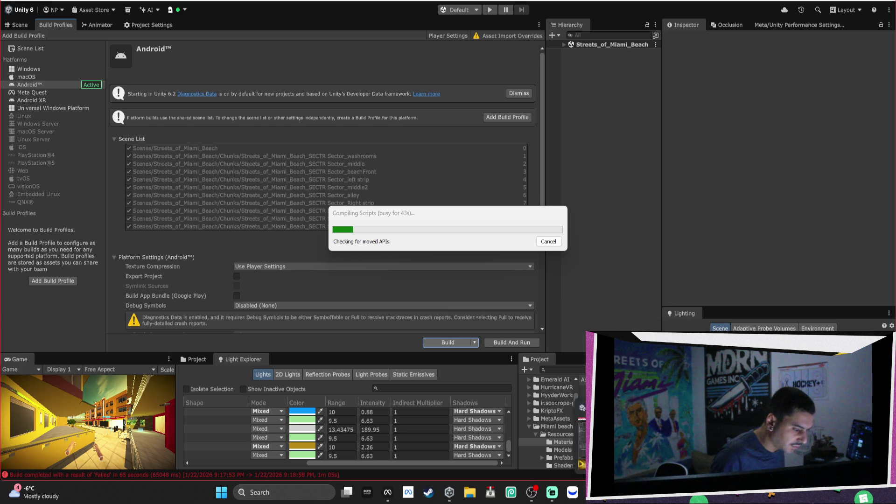
Bring the Brave browser window forward and start a new tab
{"action": "mouse_move", "coordinate": [593, 492]}
{"action": "left_click", "coordinate": [607, 439]}
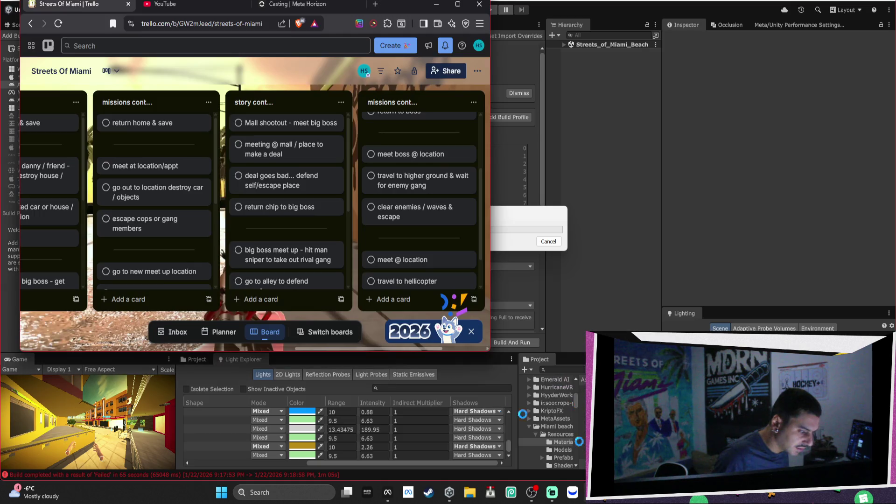
{"action": "left_click", "coordinate": [370, 6]}
Load the Meta developers site and open the Haunt n Seek analytics overview
{"action": "type", "text": "dev"}
{"action": "key", "text": "Return"}
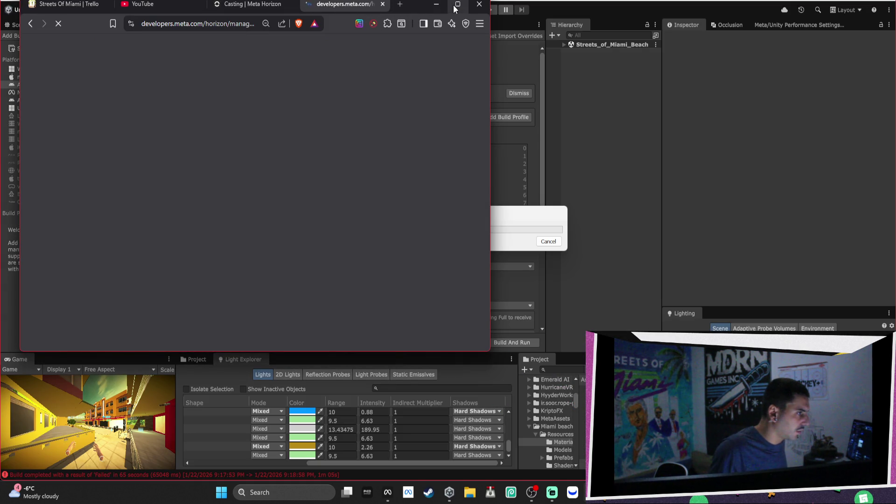
{"action": "mouse_move", "coordinate": [421, 6]}
{"action": "left_mouse_down"}
{"action": "mouse_move", "coordinate": [419, 26]}
{"action": "mouse_move", "coordinate": [409, 12]}
{"action": "left_mouse_up"}
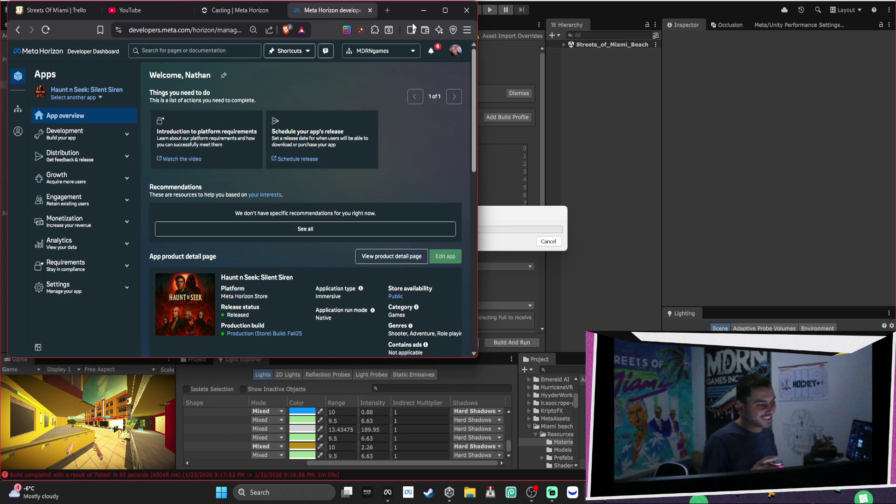
{"action": "left_click", "coordinate": [119, 244]}
{"action": "left_click", "coordinate": [96, 266]}
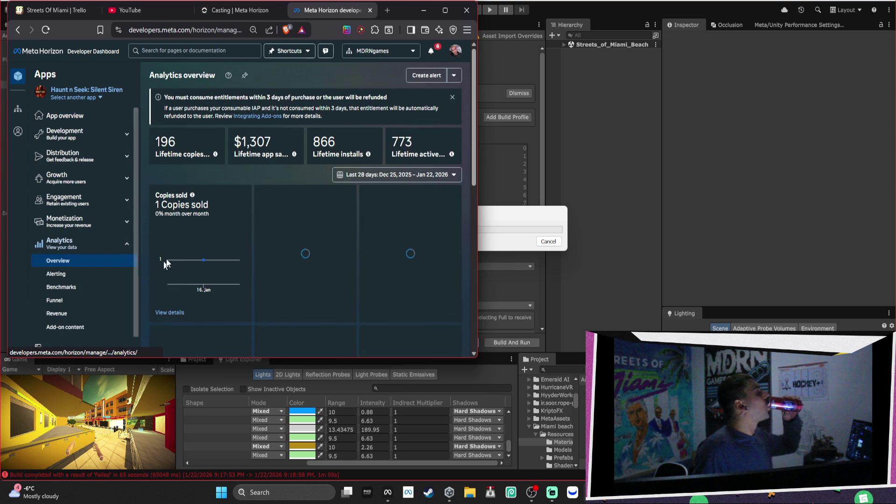
Switch to the volleyball VR app's analytics overview and select its 27 copies sold
{"action": "mouse_move", "coordinate": [344, 245]}
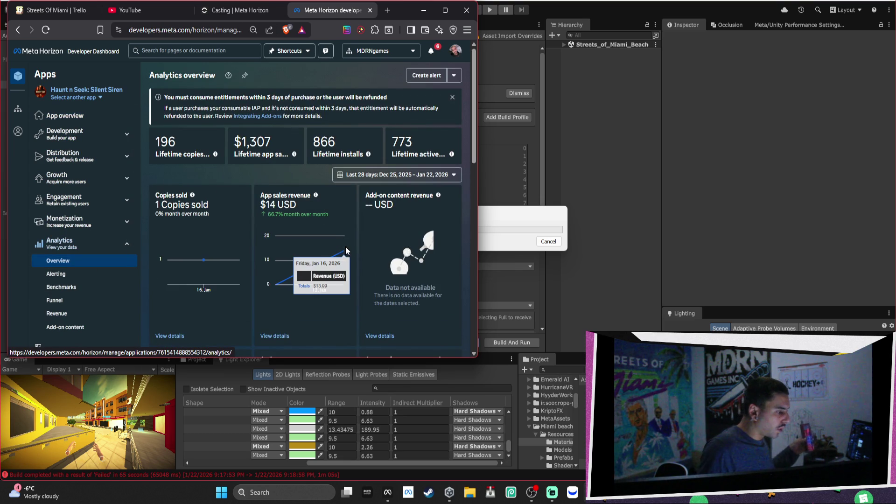
{"action": "left_click", "coordinate": [100, 98]}
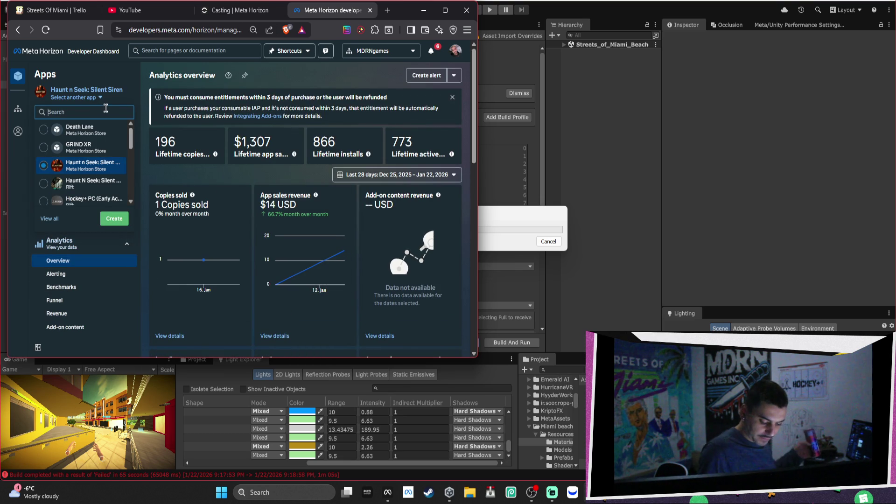
{"action": "scroll", "coordinate": [81, 182], "scroll_direction": "down", "scroll_amount": 3}
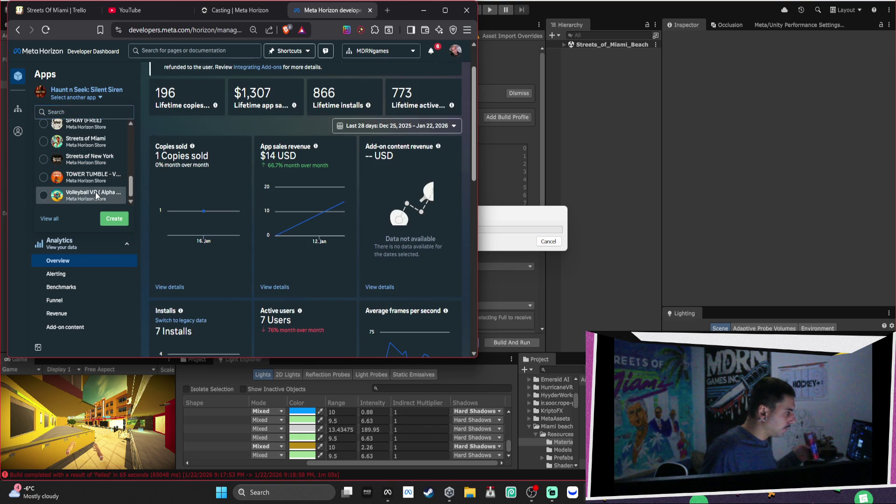
{"action": "left_click", "coordinate": [98, 193]}
{"action": "scroll", "coordinate": [358, 195], "scroll_direction": "down", "scroll_amount": 5}
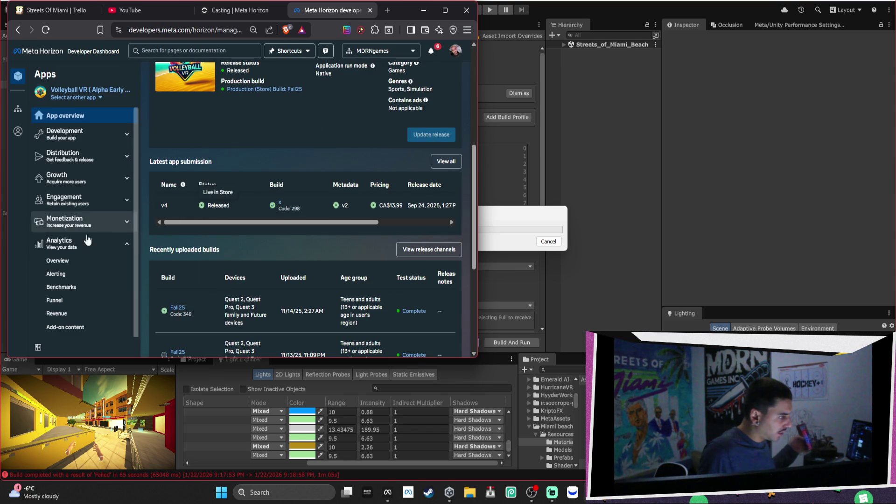
{"action": "left_click", "coordinate": [67, 264]}
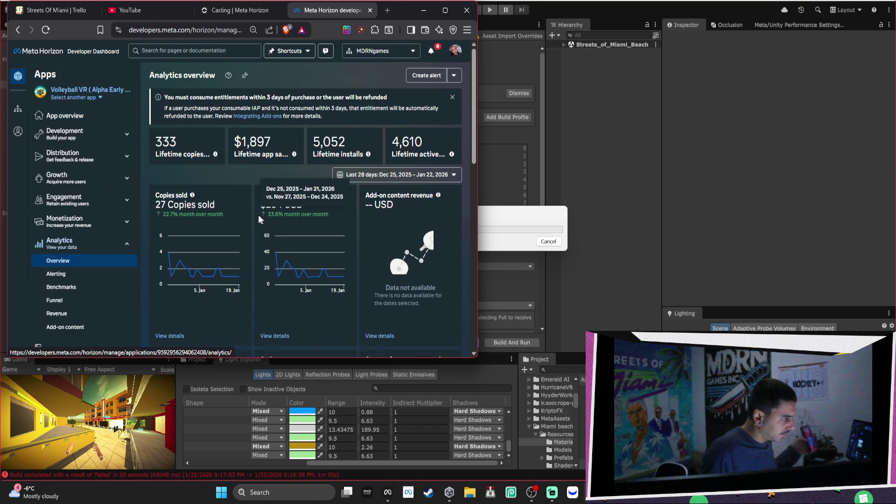
{"action": "double_click", "coordinate": [160, 205]}
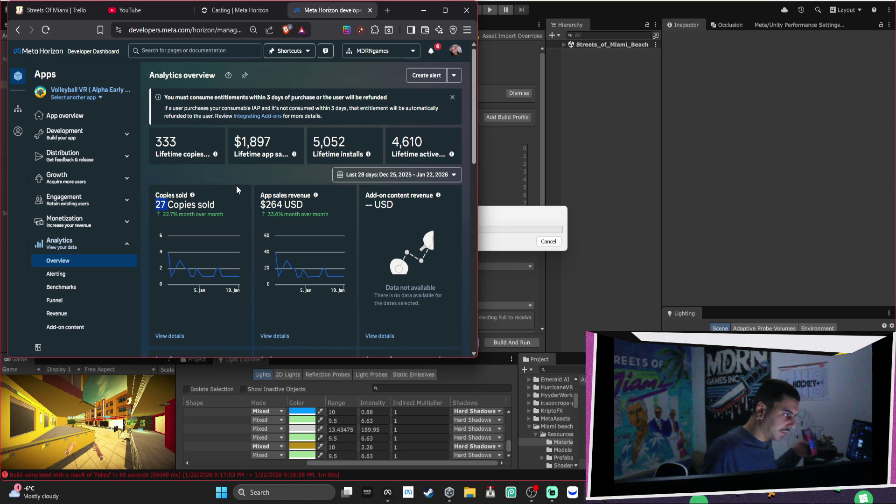
{"action": "left_click", "coordinate": [73, 97]}
Check TOWER TUMBLE, then switch to the Hockey+ VR app to review its copies sold
{"action": "left_click", "coordinate": [73, 188]}
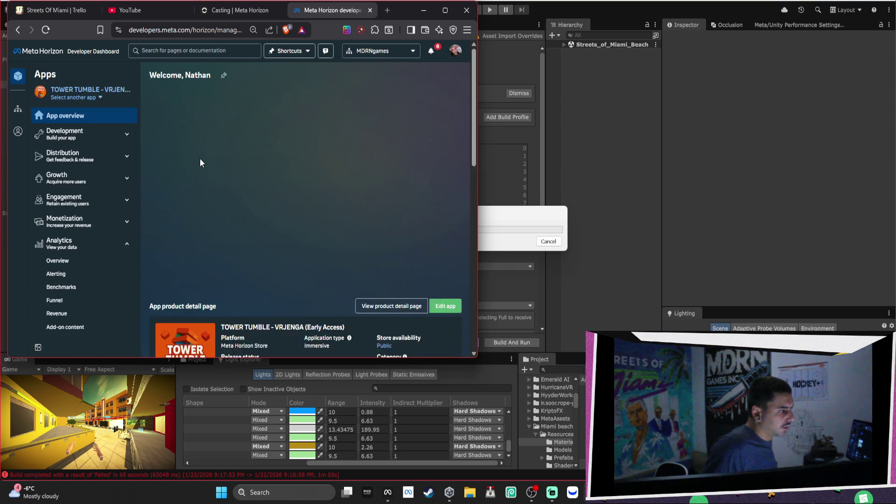
{"action": "scroll", "coordinate": [201, 161], "scroll_direction": "down", "scroll_amount": 5}
{"action": "scroll", "coordinate": [203, 164], "scroll_direction": "down", "scroll_amount": 2}
{"action": "left_click", "coordinate": [73, 98]}
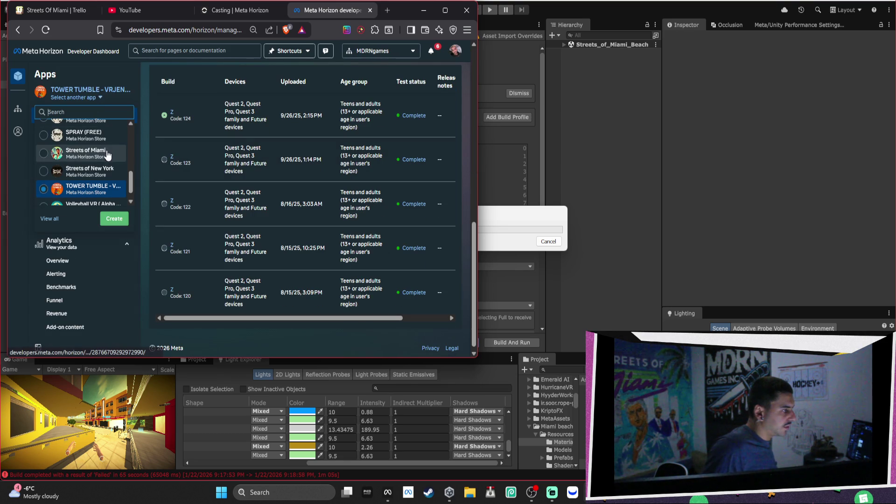
{"action": "scroll", "coordinate": [100, 169], "scroll_direction": "up", "scroll_amount": 5}
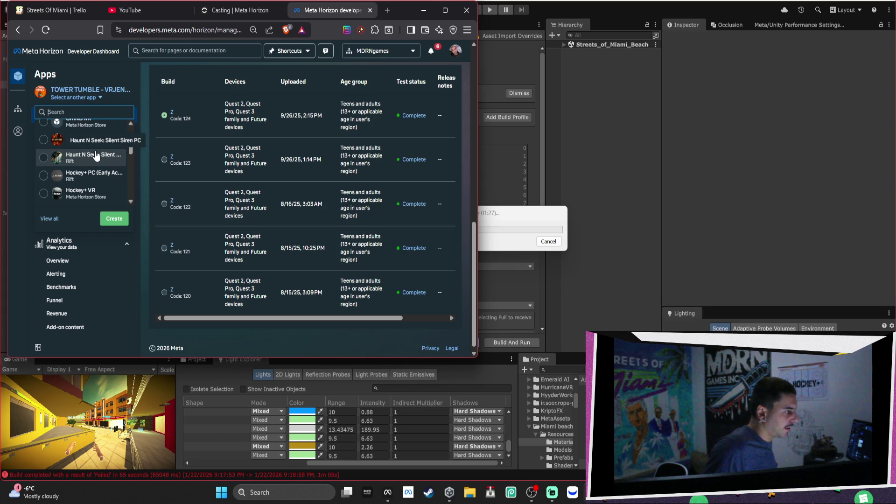
{"action": "scroll", "coordinate": [98, 152], "scroll_direction": "down", "scroll_amount": 3}
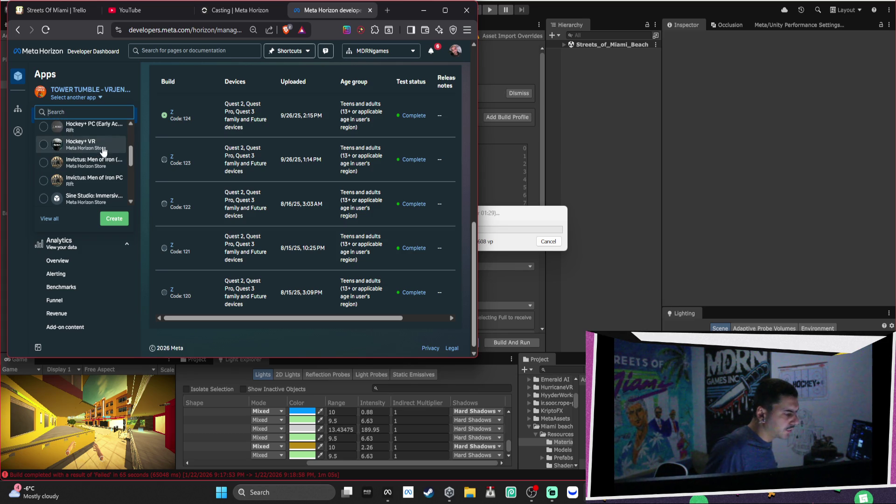
{"action": "left_click", "coordinate": [103, 145]}
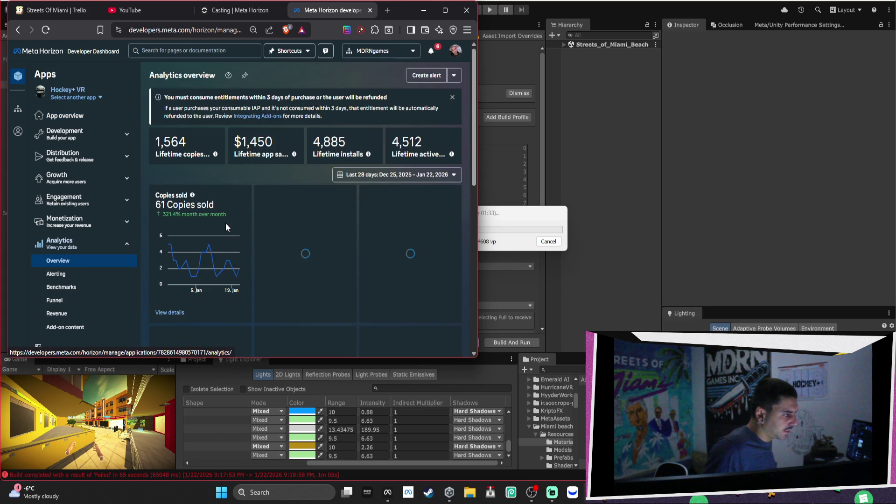
{"action": "mouse_move", "coordinate": [180, 278]}
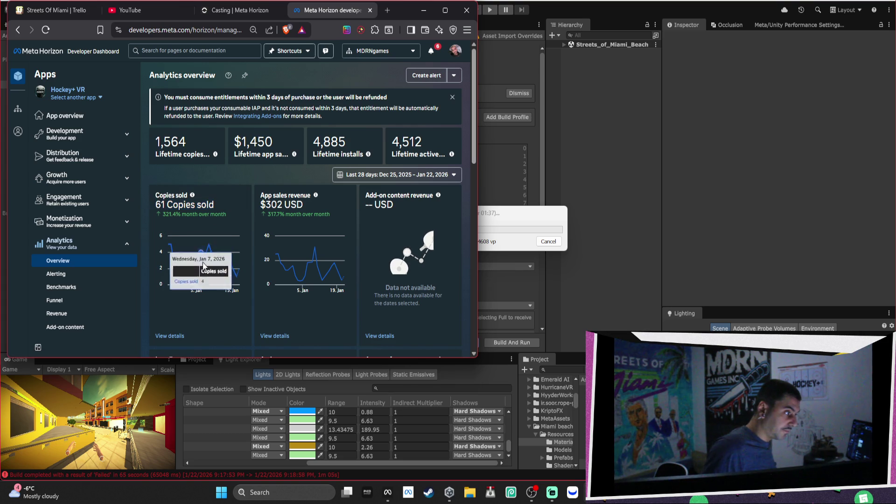
Open SPRAY's analytics overview and select its 15 copies sold figure
{"action": "left_click", "coordinate": [90, 101]}
{"action": "scroll", "coordinate": [102, 158], "scroll_direction": "down", "scroll_amount": 5}
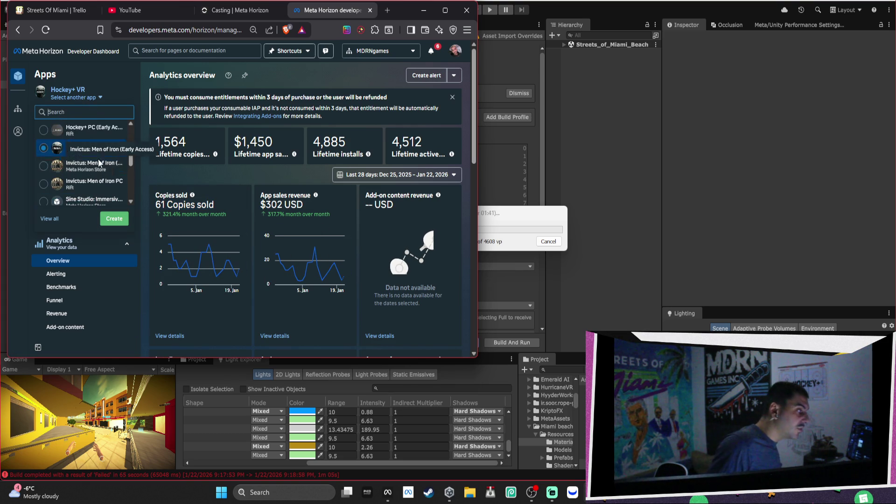
{"action": "scroll", "coordinate": [104, 165], "scroll_direction": "down", "scroll_amount": 3}
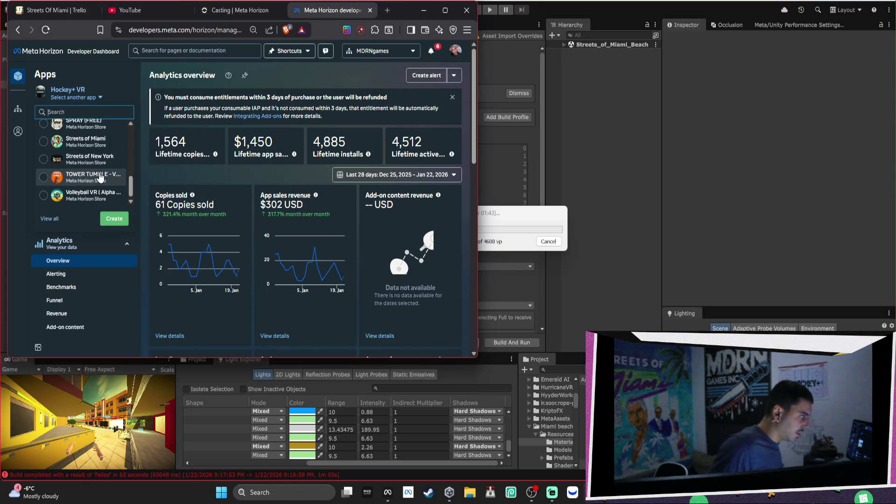
{"action": "scroll", "coordinate": [107, 171], "scroll_direction": "up", "scroll_amount": 1}
{"action": "left_click", "coordinate": [101, 154]}
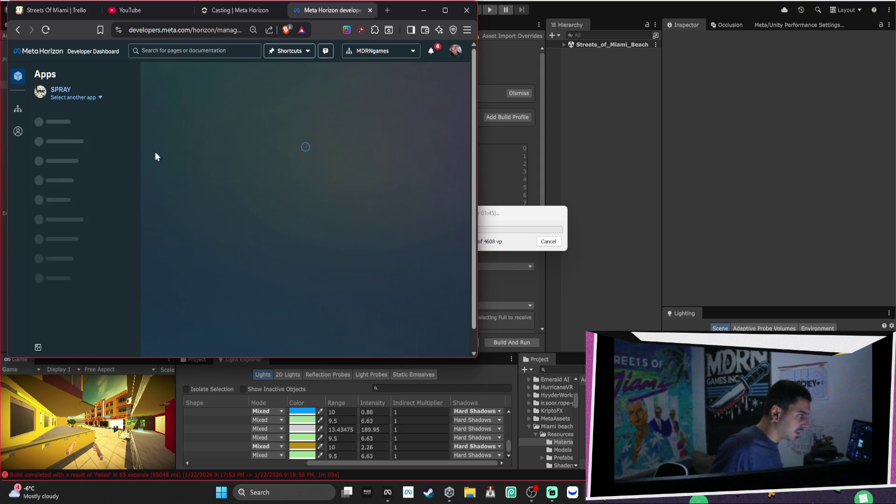
{"action": "left_click", "coordinate": [57, 261]}
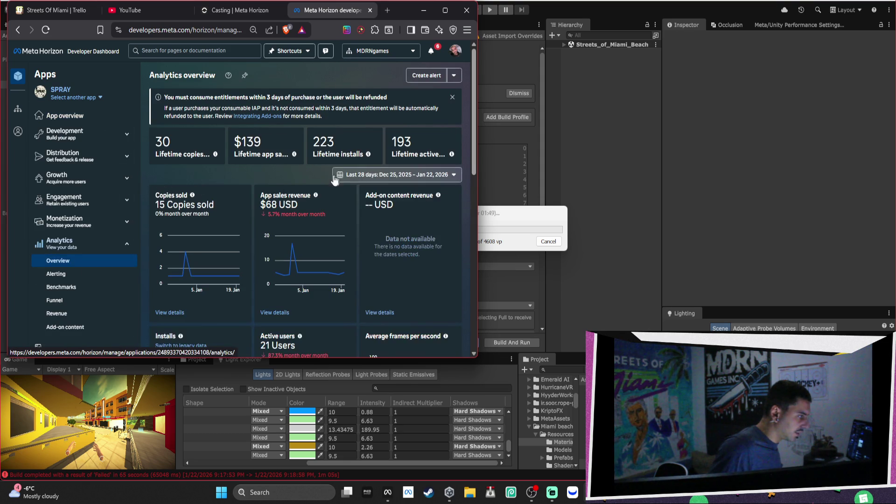
{"action": "triple_click", "coordinate": [207, 208]}
Switch to Invictus: Men of Iron and open its analytics overview
{"action": "left_click", "coordinate": [92, 97]}
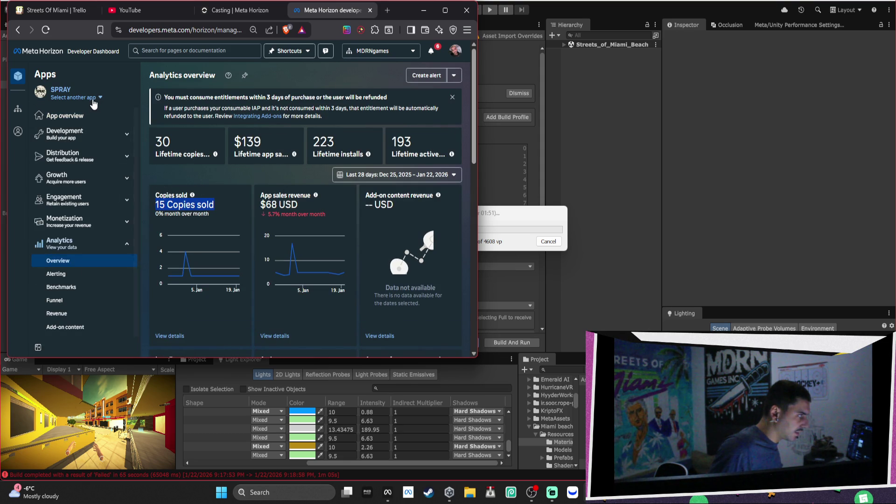
{"action": "scroll", "coordinate": [105, 148], "scroll_direction": "down", "scroll_amount": 1}
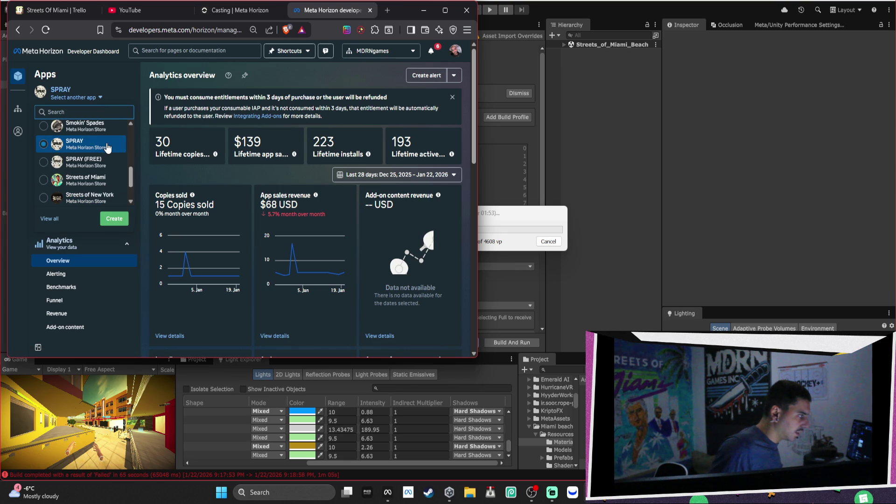
{"action": "scroll", "coordinate": [106, 147], "scroll_direction": "down", "scroll_amount": 1}
{"action": "scroll", "coordinate": [112, 158], "scroll_direction": "up", "scroll_amount": 5}
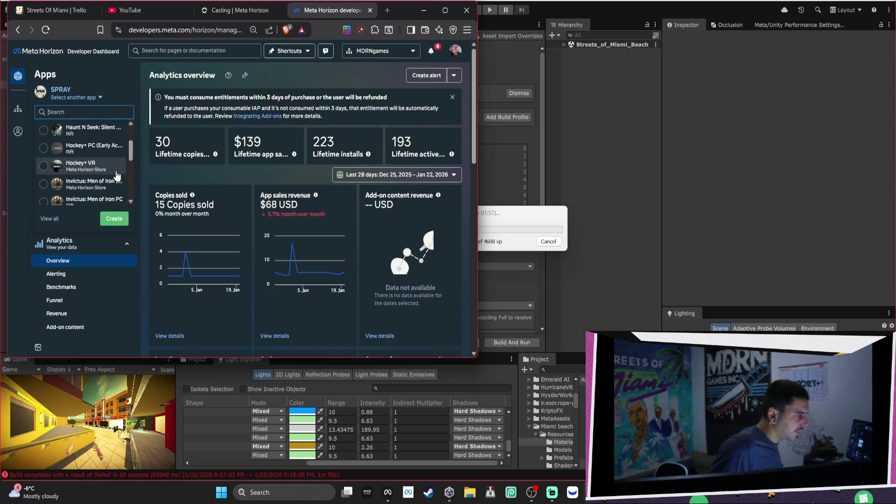
{"action": "left_click", "coordinate": [117, 185]}
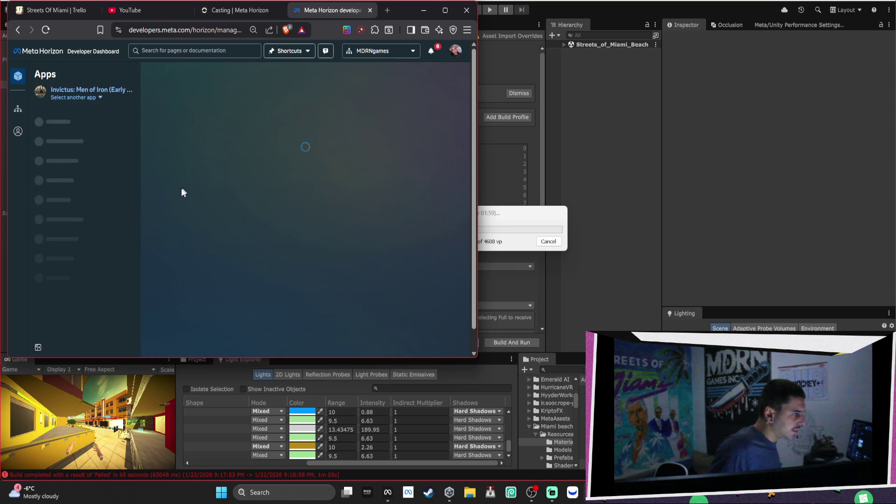
{"action": "left_click", "coordinate": [100, 261]}
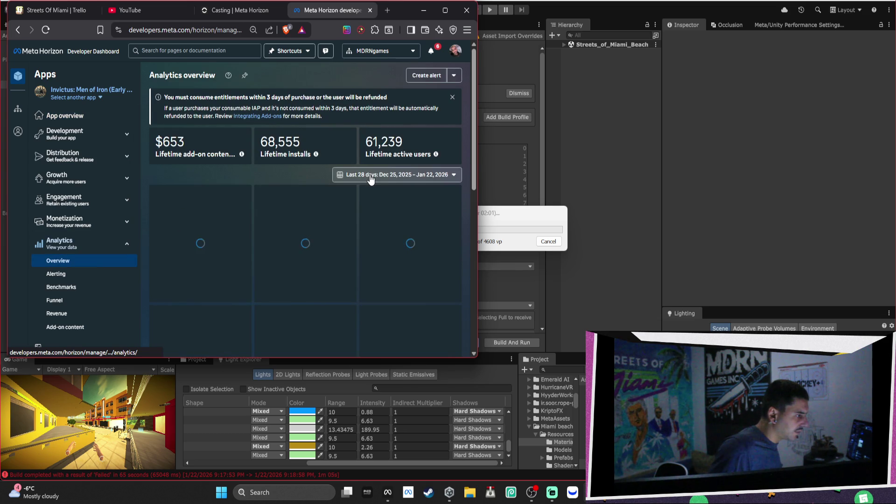
Move the Unity build progress window off the dashboard
{"action": "scroll", "coordinate": [371, 179], "scroll_direction": "down", "scroll_amount": 2}
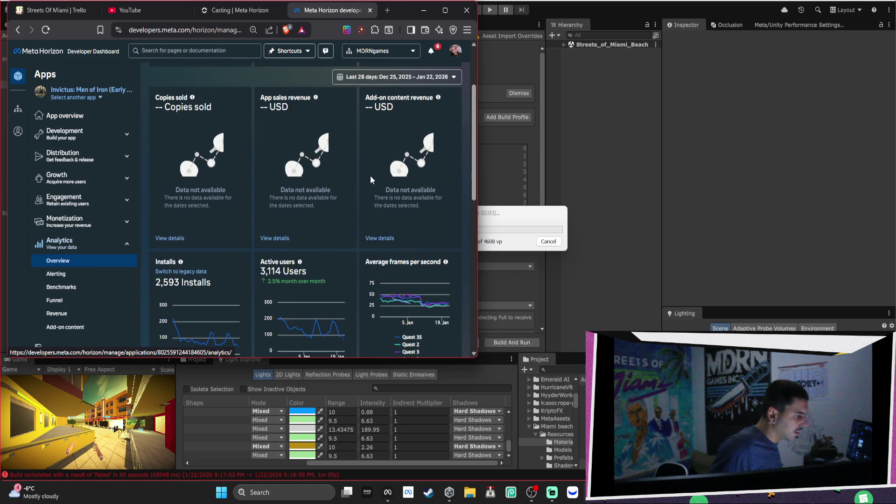
{"action": "scroll", "coordinate": [370, 179], "scroll_direction": "down", "scroll_amount": 4}
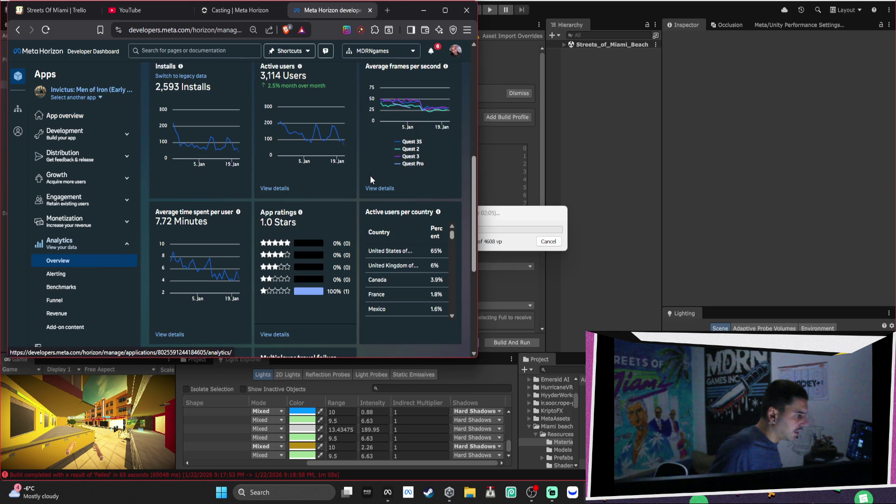
{"action": "mouse_move", "coordinate": [252, 259]}
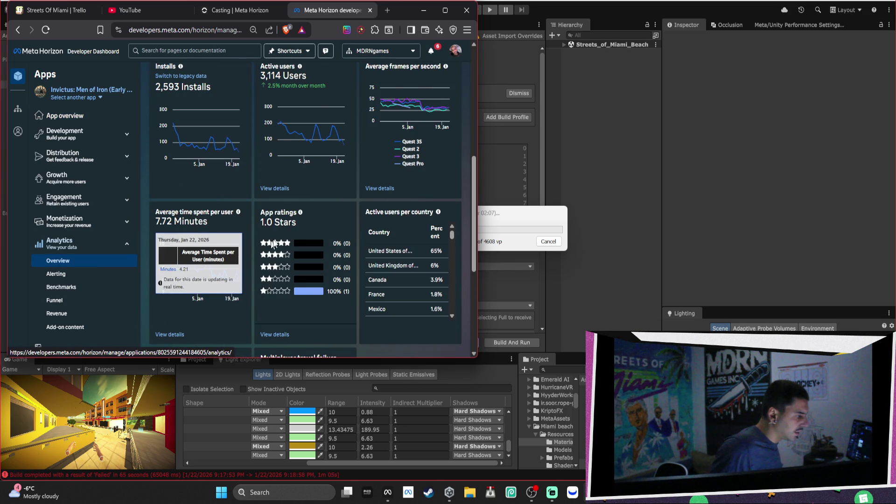
{"action": "scroll", "coordinate": [252, 259], "scroll_direction": "up", "scroll_amount": 2}
{"action": "left_click", "coordinate": [513, 212]}
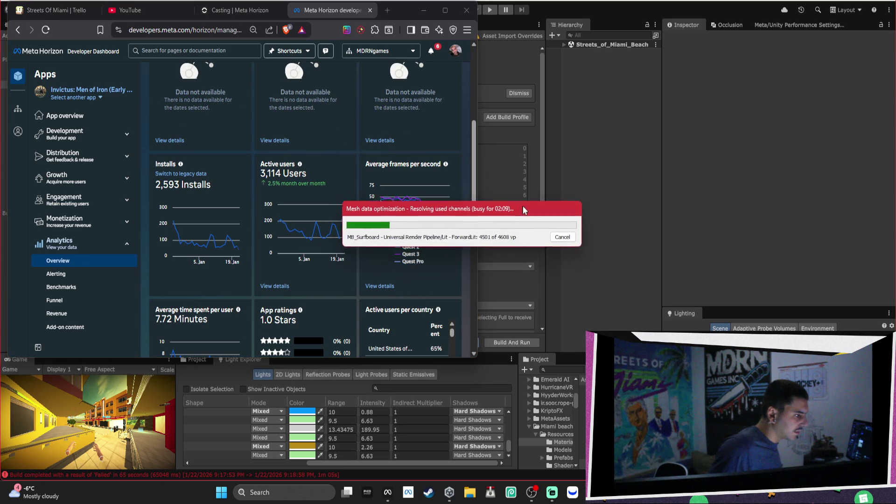
{"action": "left_click_drag", "start_coordinate": [513, 212], "coordinate": [689, 167]}
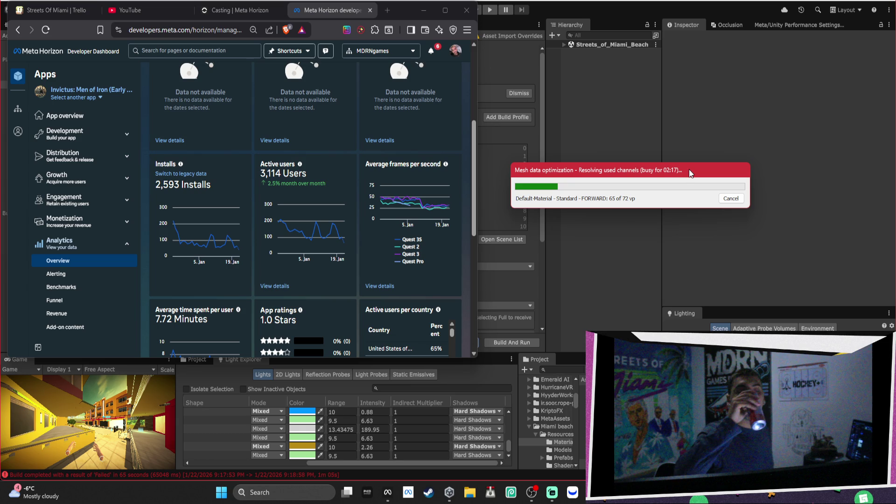
Open the app switcher list and select Streets of Miami
{"action": "scroll", "coordinate": [415, 228], "scroll_direction": "down", "scroll_amount": 1}
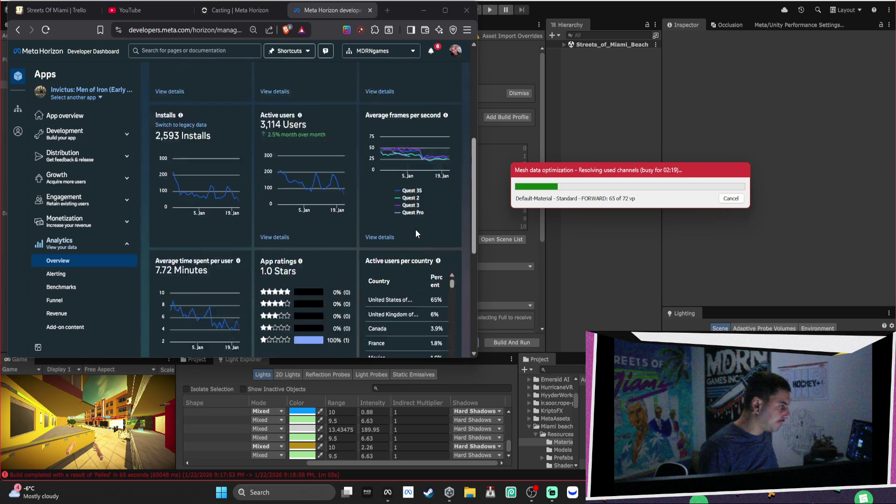
{"action": "scroll", "coordinate": [362, 220], "scroll_direction": "up", "scroll_amount": 1}
{"action": "scroll", "coordinate": [362, 219], "scroll_direction": "up", "scroll_amount": 4}
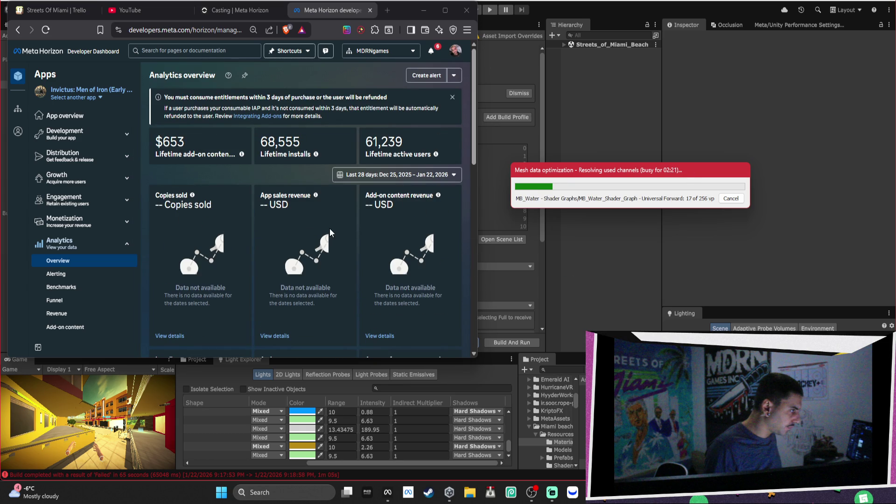
{"action": "left_click", "coordinate": [73, 97]}
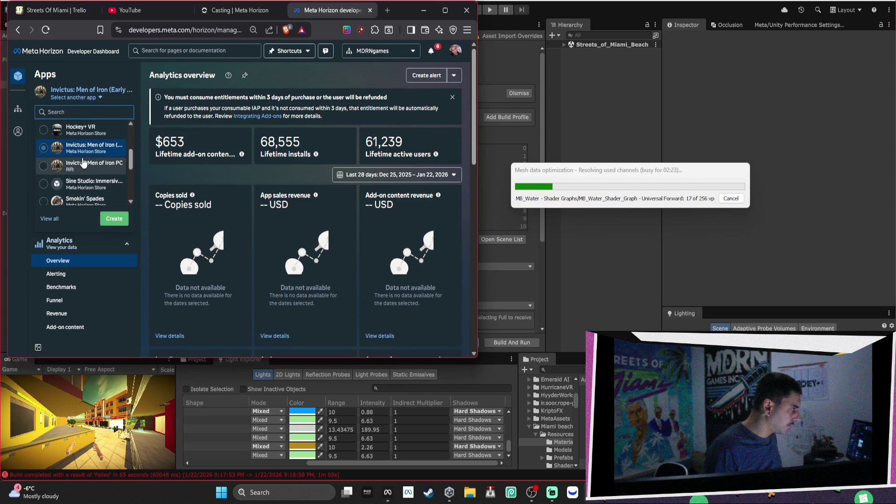
{"action": "scroll", "coordinate": [110, 169], "scroll_direction": "down", "scroll_amount": 1}
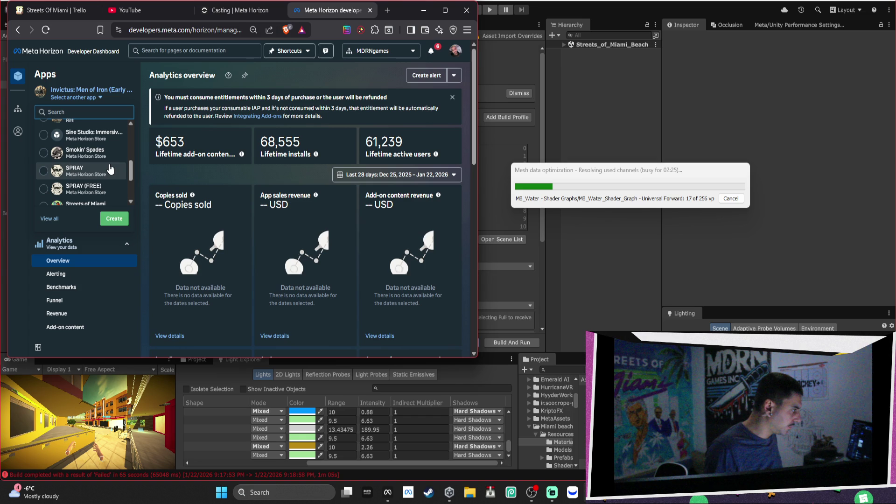
{"action": "scroll", "coordinate": [96, 139], "scroll_direction": "down", "scroll_amount": 2}
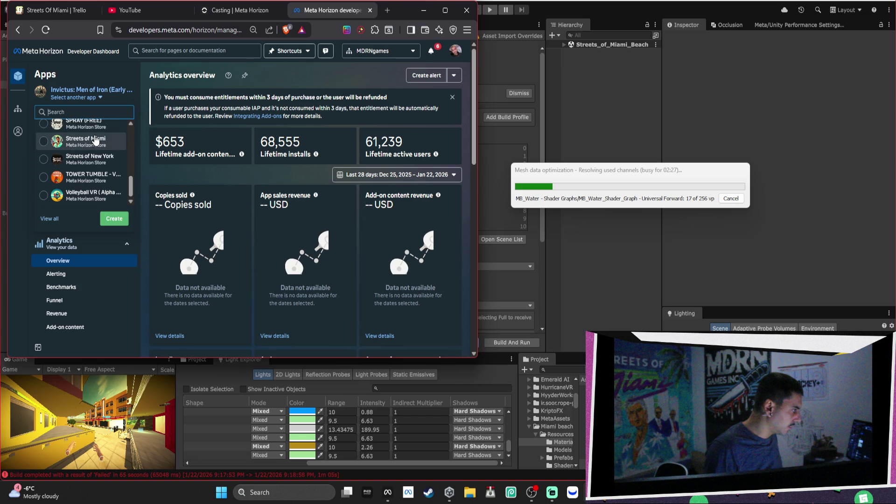
{"action": "left_click", "coordinate": [96, 141]}
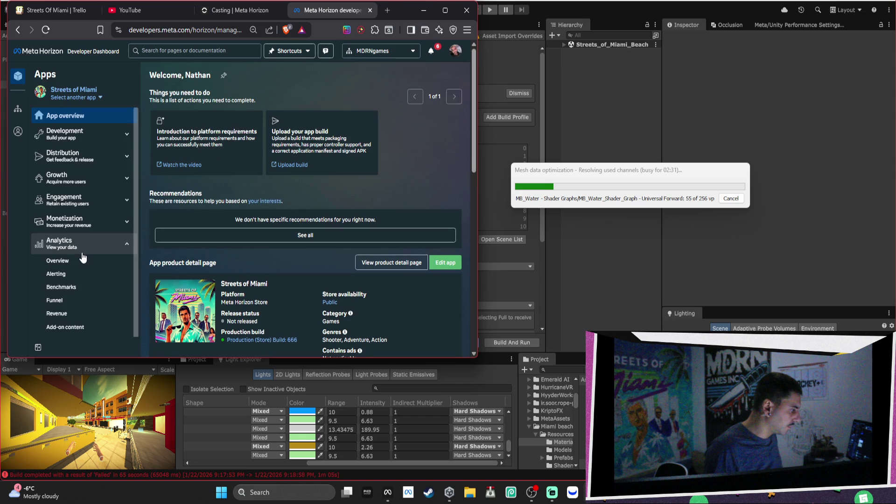
Open Streets of Miami's Funnel analytics and highlight its 1,509 active wishlists figure
{"action": "left_click", "coordinate": [81, 260]}
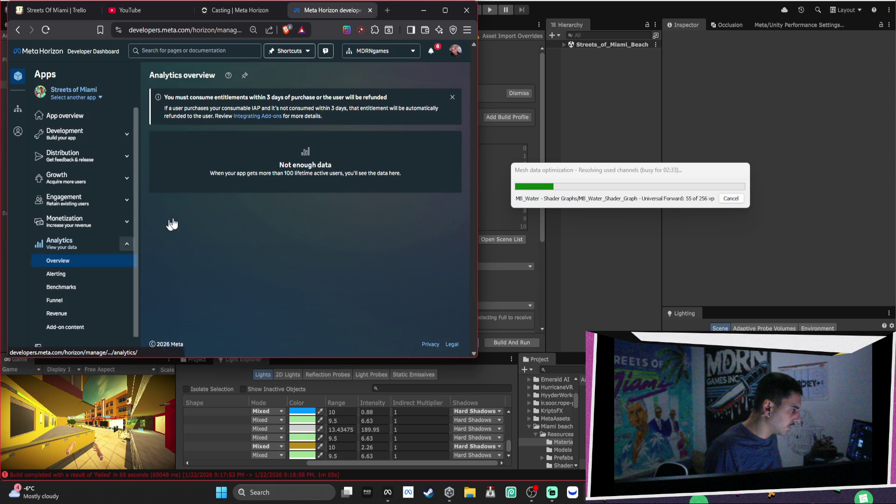
{"action": "left_click", "coordinate": [87, 301]}
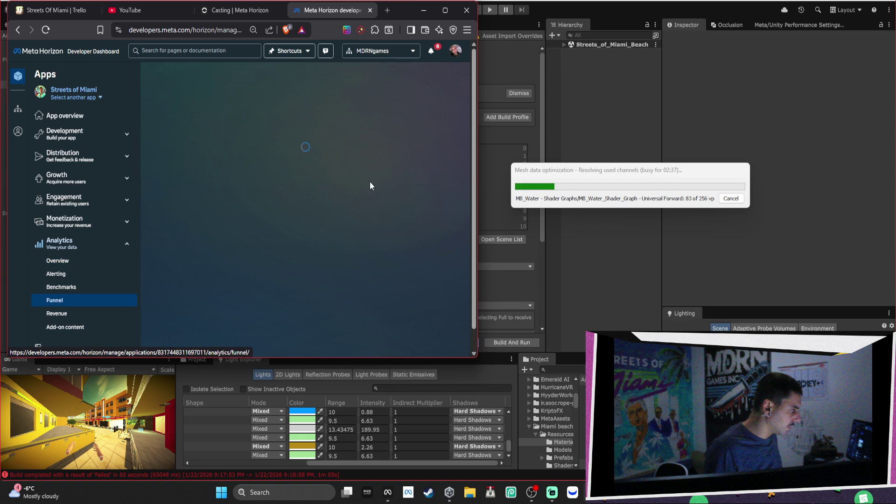
{"action": "scroll", "coordinate": [381, 172], "scroll_direction": "down", "scroll_amount": 10}
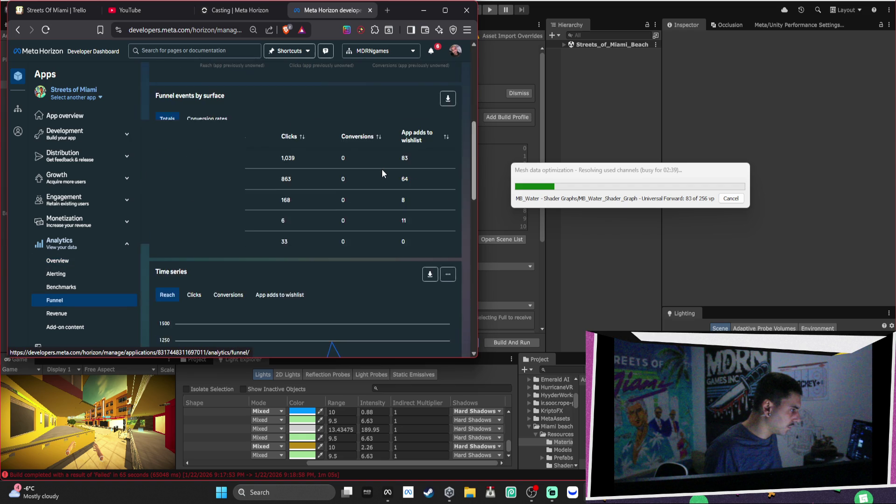
{"action": "scroll", "coordinate": [382, 169], "scroll_direction": "down", "scroll_amount": 4}
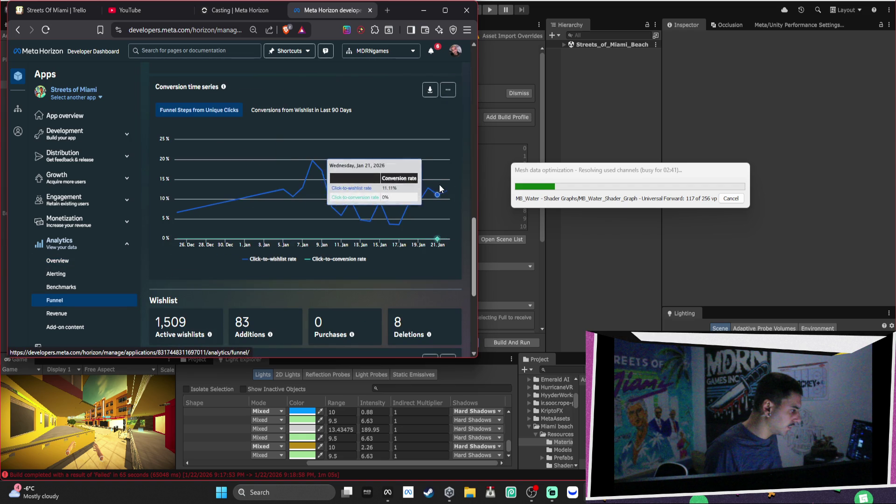
{"action": "left_click_drag", "start_coordinate": [212, 318], "coordinate": [170, 317]}
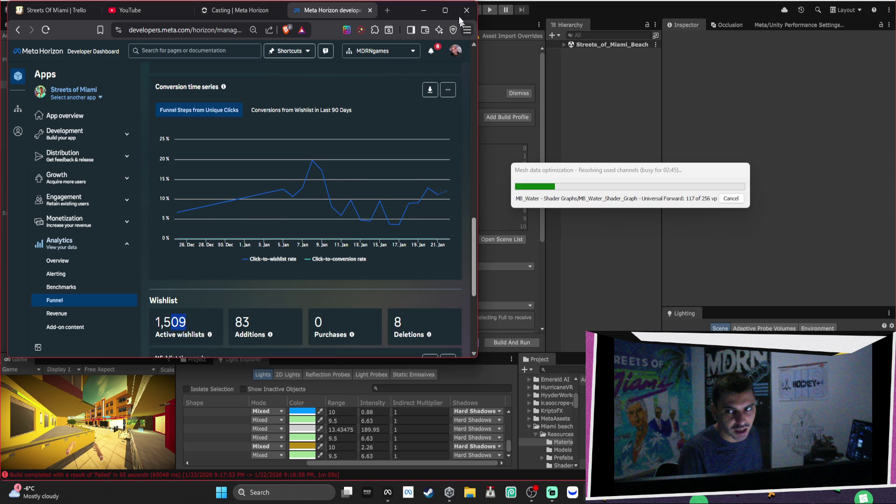
{"action": "mouse_move", "coordinate": [259, 213]}
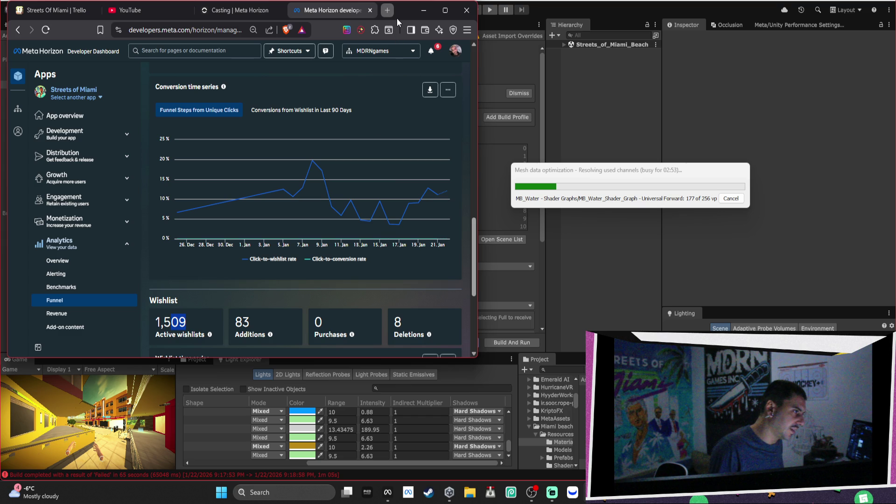
In a new tab, search 'calculat' for Google's calculator and enter 1500
{"action": "left_click", "coordinate": [388, 9]}
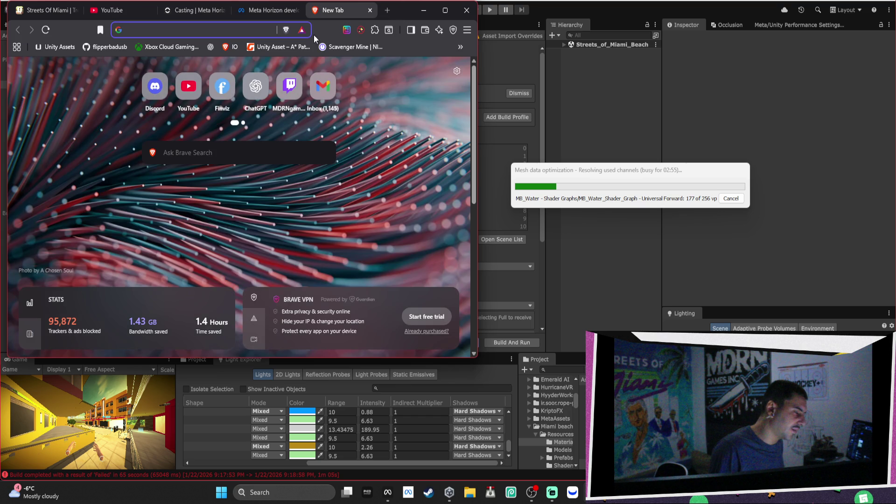
{"action": "type", "text": "cal"}
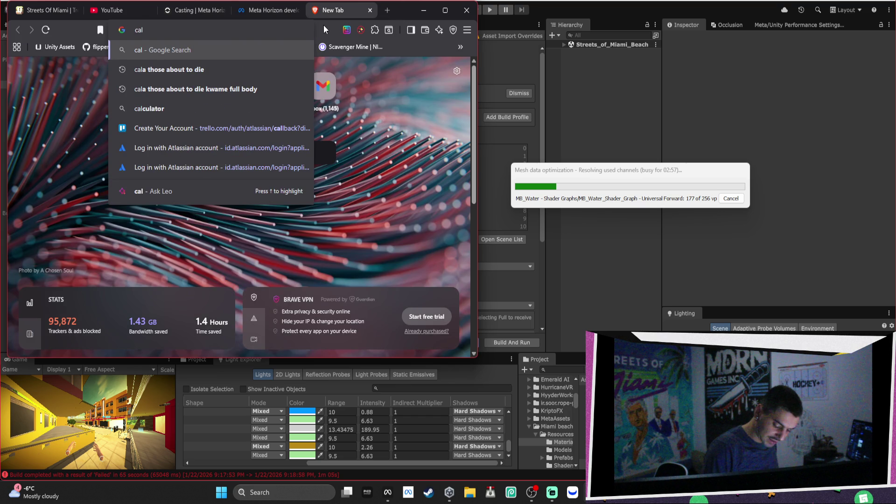
{"action": "type", "text": "culat"}
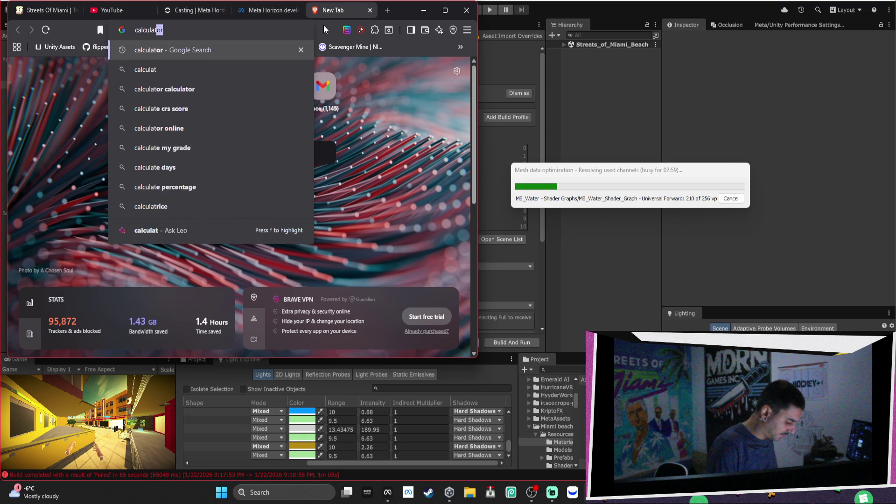
{"action": "key", "text": "Return"}
{"action": "left_click", "coordinate": [177, 236]}
{"action": "left_click", "coordinate": [197, 216]}
{"action": "double_click", "coordinate": [160, 261]}
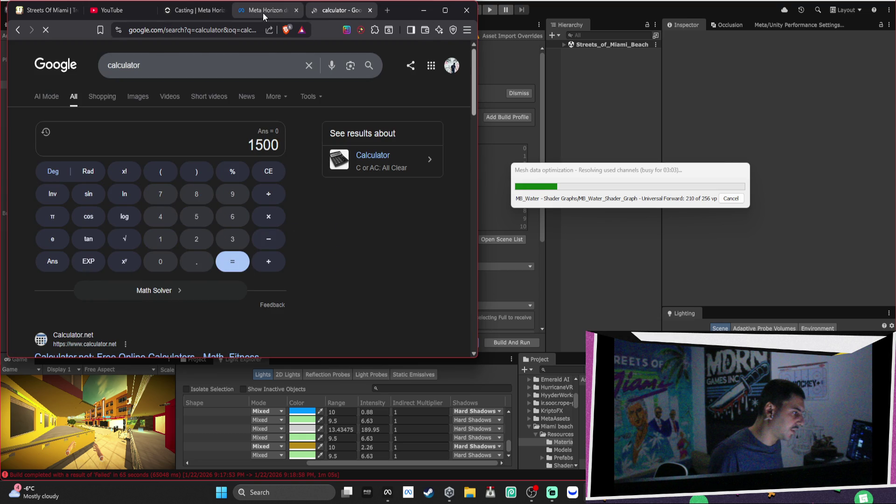
Check the details of Streets of Miami's v8 submission on the dashboard
{"action": "left_click", "coordinate": [263, 13]}
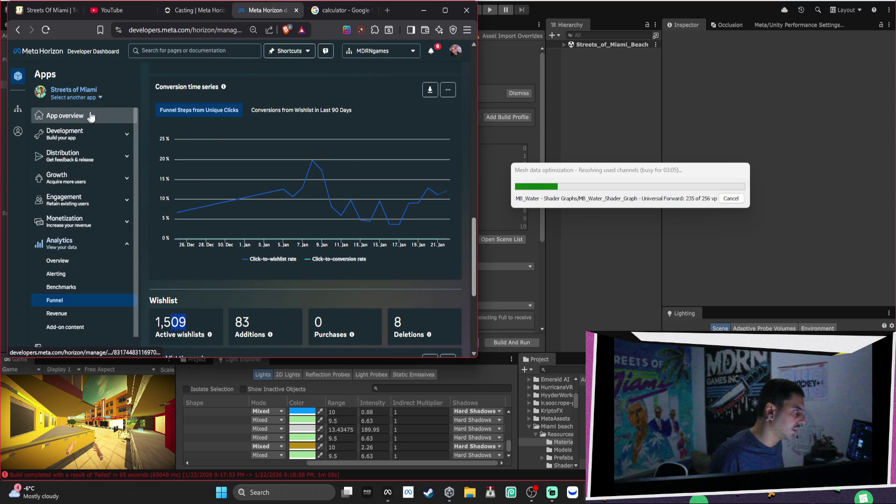
{"action": "left_click", "coordinate": [80, 116]}
{"action": "scroll", "coordinate": [356, 271], "scroll_direction": "down", "scroll_amount": 5}
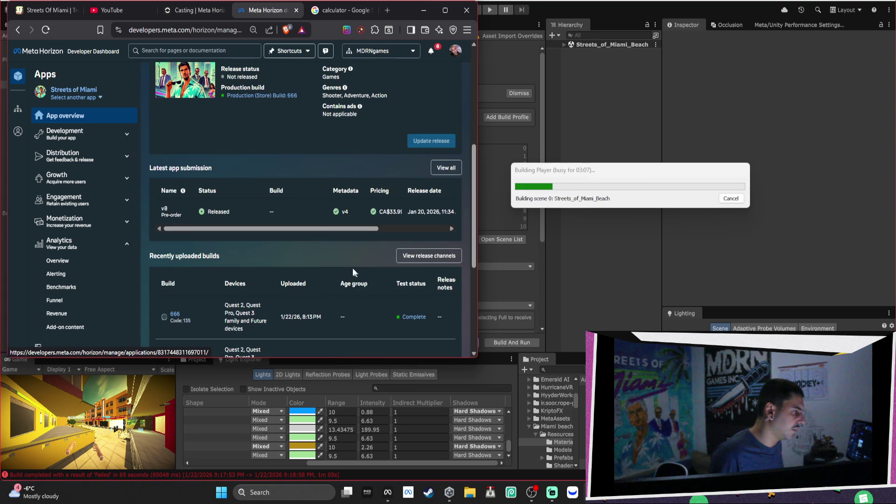
{"action": "left_click", "coordinate": [292, 209]}
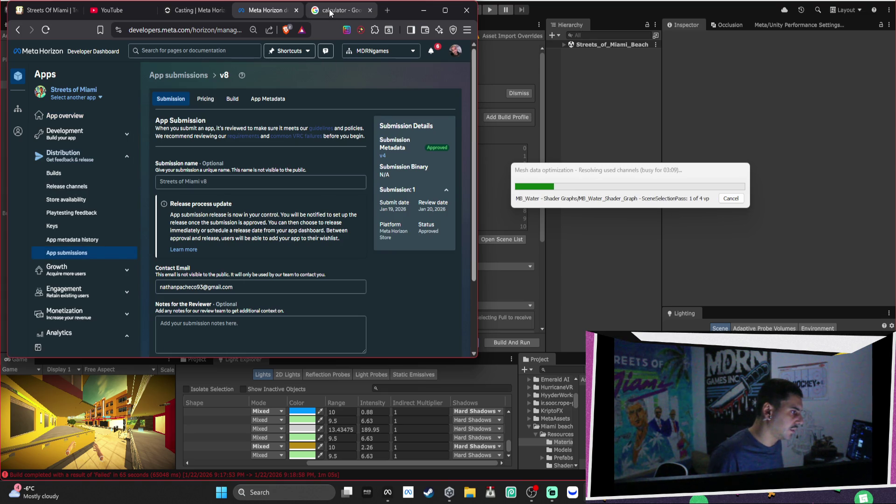
Fix a stray 3 and compute 1500 × 33 = 49500
{"action": "left_click", "coordinate": [329, 9]}
{"action": "left_click", "coordinate": [232, 240]}
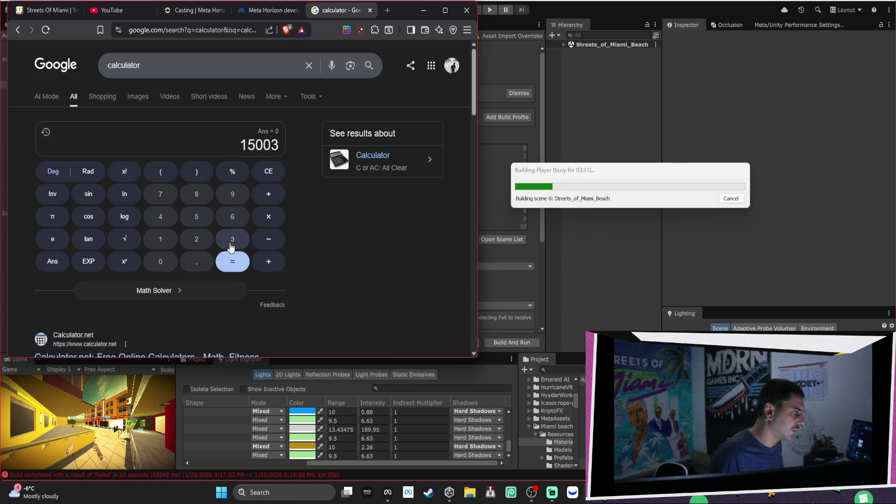
{"action": "left_click", "coordinate": [267, 177]}
{"action": "left_click", "coordinate": [268, 217]}
{"action": "double_click", "coordinate": [232, 240]}
{"action": "left_click", "coordinate": [242, 262]}
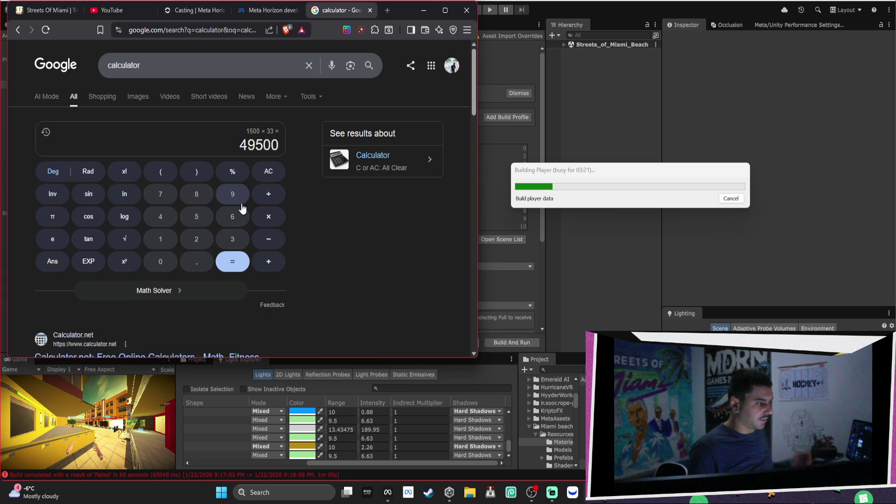
Multiply 49500 by 0.3 to get 14850
{"action": "left_click", "coordinate": [268, 216]}
{"action": "left_click", "coordinate": [197, 261]}
{"action": "left_click", "coordinate": [233, 239]}
{"action": "left_click", "coordinate": [227, 268]}
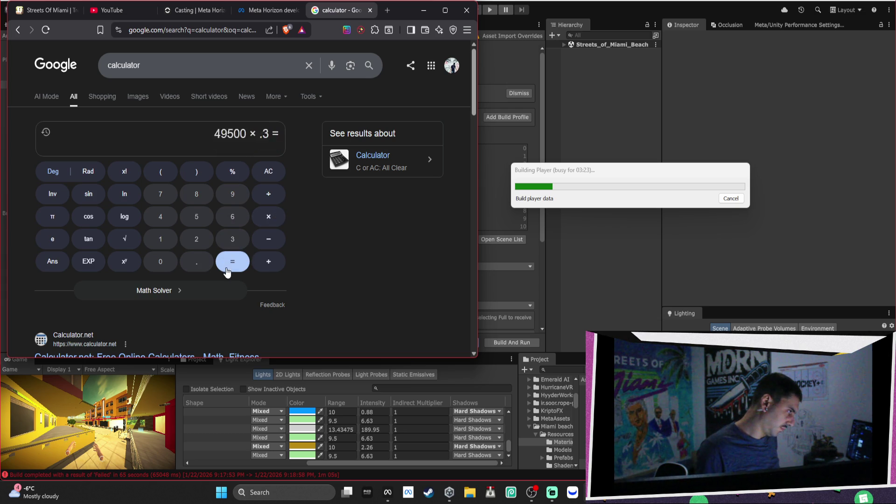
Subtract 49500 from 14850, giving -34650
{"action": "left_click", "coordinate": [269, 238]}
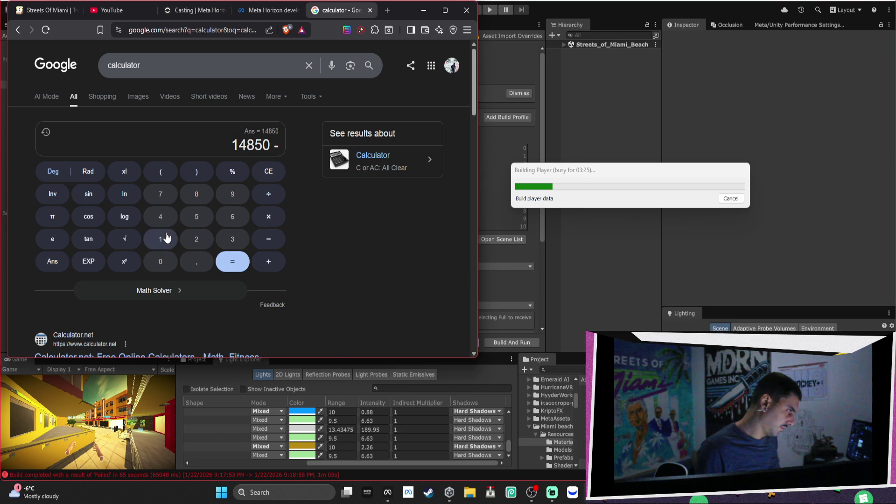
{"action": "left_click", "coordinate": [164, 220]}
{"action": "left_click", "coordinate": [232, 196]}
{"action": "left_click", "coordinate": [196, 217]}
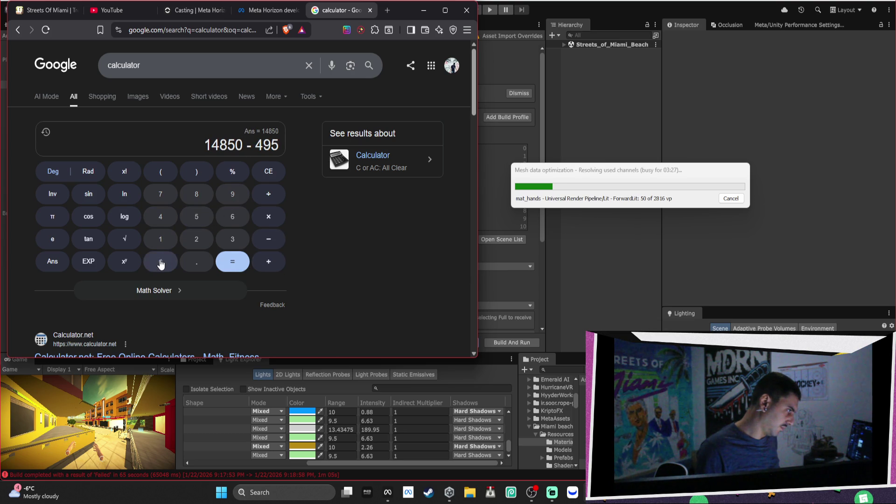
{"action": "left_click", "coordinate": [161, 262]}
{"action": "left_click", "coordinate": [160, 262]}
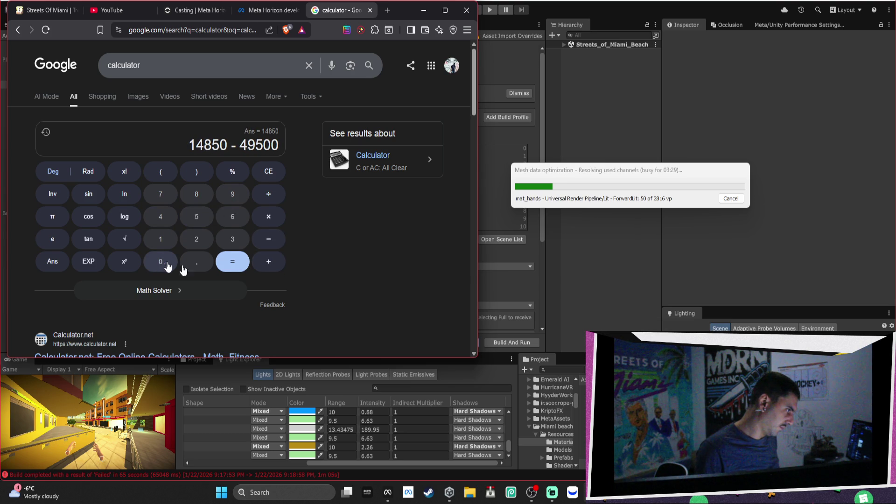
{"action": "left_click", "coordinate": [243, 263]}
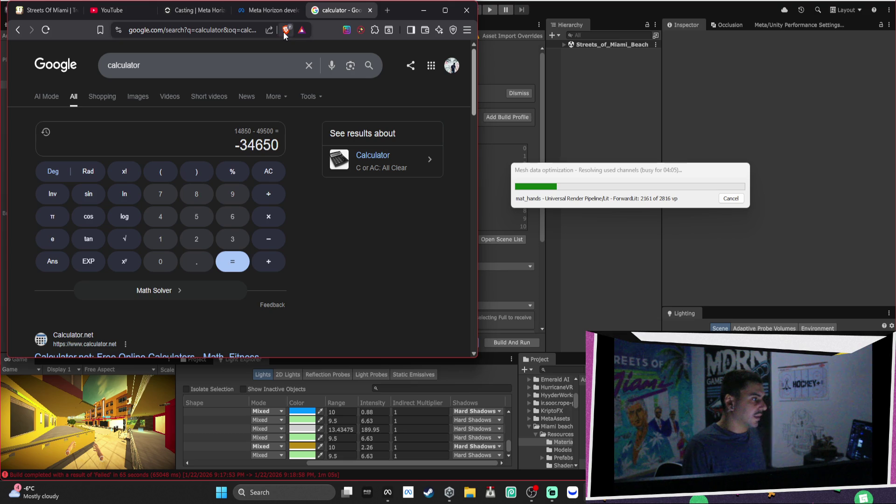
Switch the dashboard to the Streets of New York app
{"action": "left_click", "coordinate": [273, 14]}
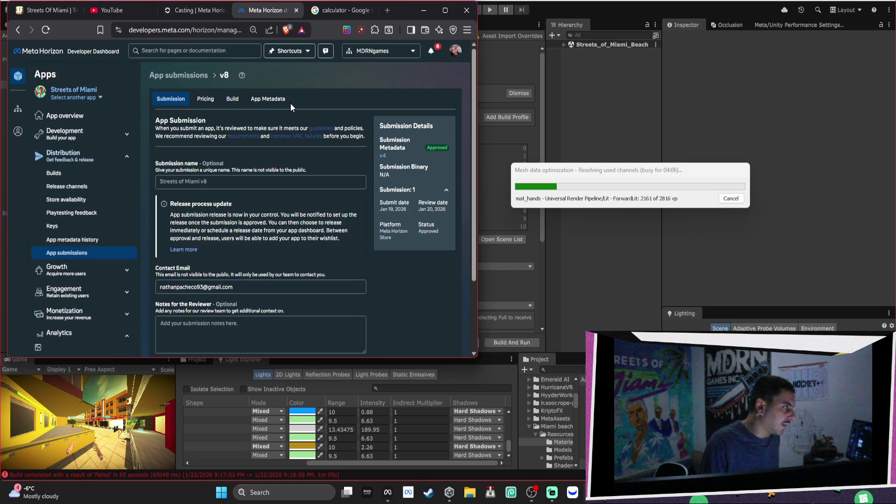
{"action": "left_click", "coordinate": [89, 98]}
{"action": "scroll", "coordinate": [100, 160], "scroll_direction": "down", "scroll_amount": 1}
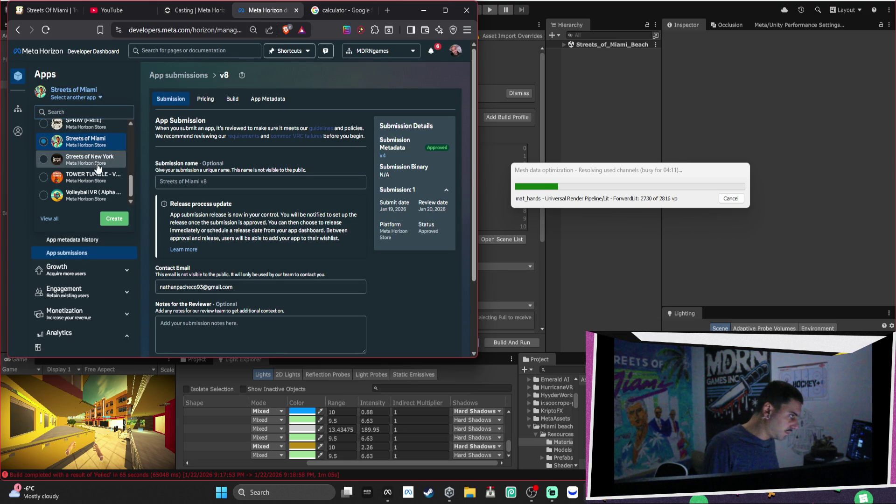
{"action": "left_click", "coordinate": [97, 161]}
Open Streets of New York's Funnel analytics, select its 922 active wishlists, and return to the calculator
{"action": "scroll", "coordinate": [293, 166], "scroll_direction": "down", "scroll_amount": 6}
{"action": "left_click", "coordinate": [98, 259]}
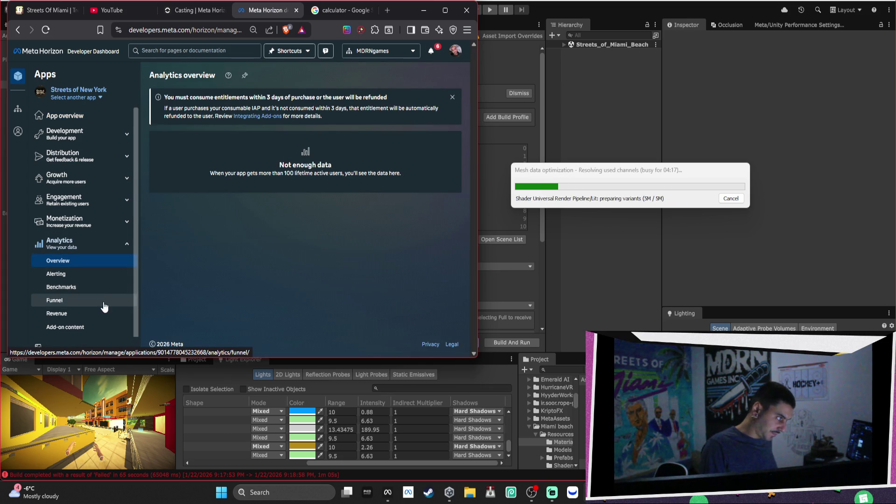
{"action": "scroll", "coordinate": [103, 289], "scroll_direction": "down", "scroll_amount": 1}
{"action": "left_click", "coordinate": [104, 253]}
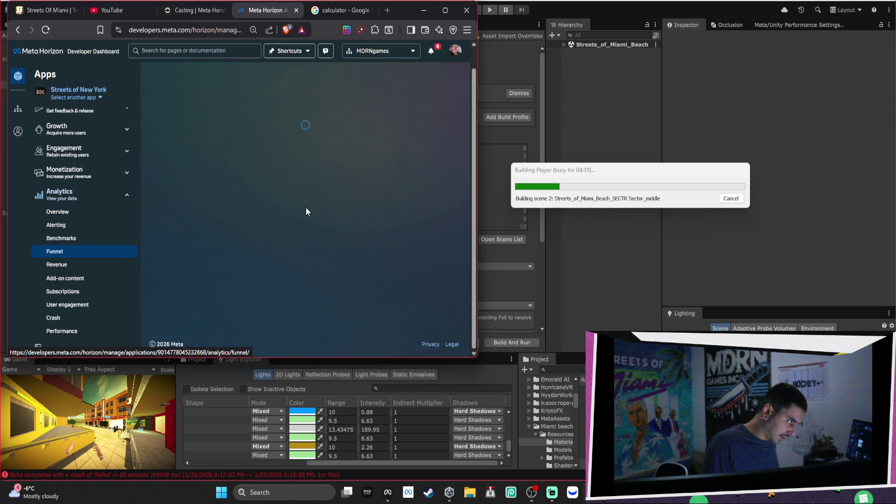
{"action": "scroll", "coordinate": [307, 201], "scroll_direction": "down", "scroll_amount": 10}
{"action": "scroll", "coordinate": [307, 203], "scroll_direction": "down", "scroll_amount": 5}
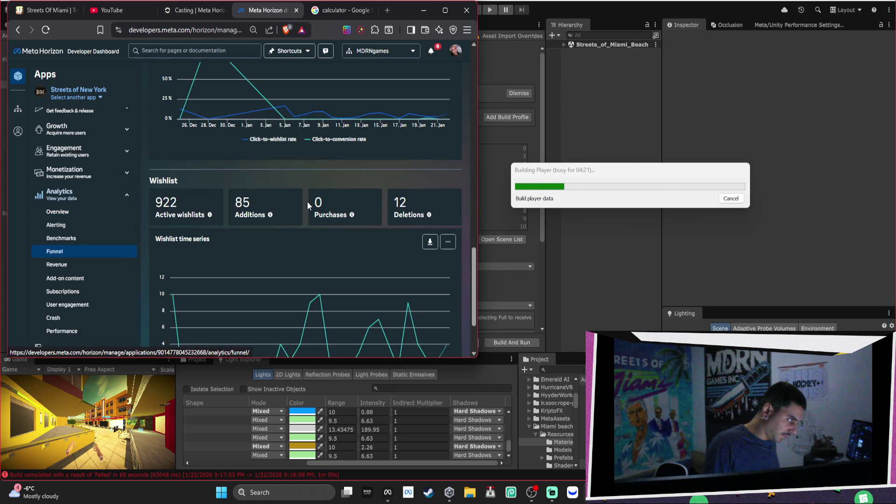
{"action": "triple_click", "coordinate": [192, 198]}
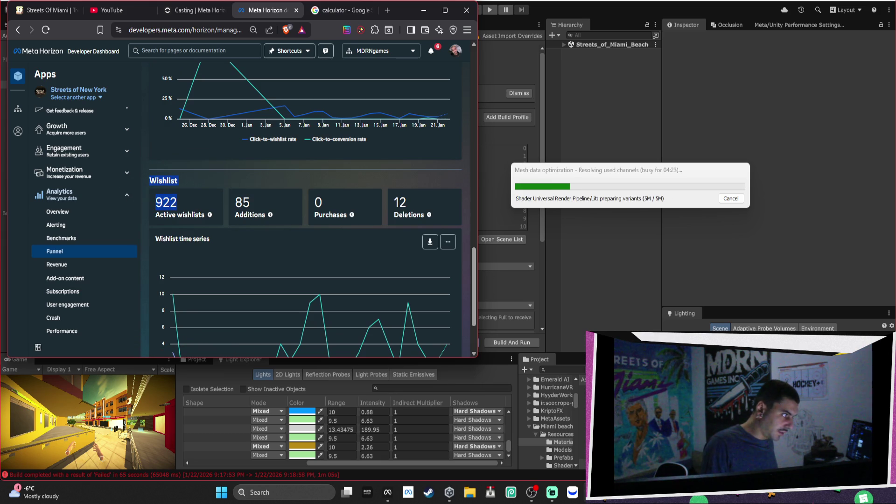
{"action": "left_click", "coordinate": [327, 14]}
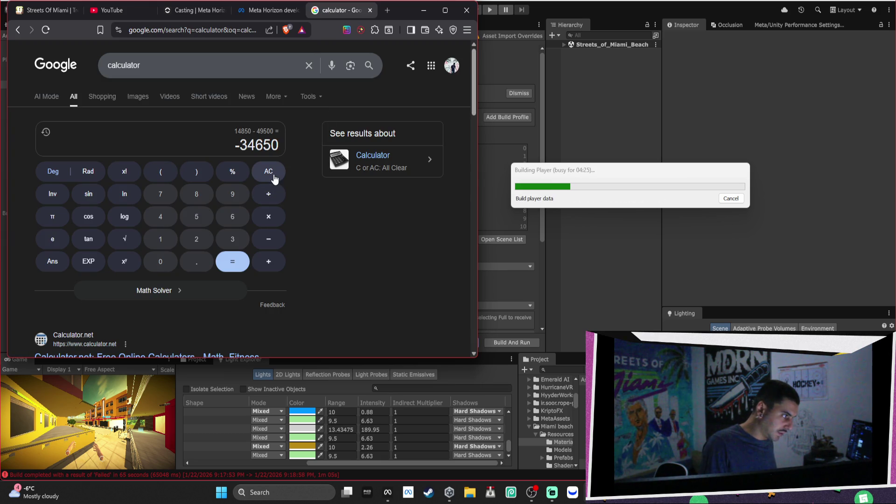
Clear the calculator and compute 922 × 33 = 30426
{"action": "left_click", "coordinate": [274, 178]}
{"action": "left_click", "coordinate": [233, 195]}
{"action": "left_click", "coordinate": [199, 243]}
{"action": "left_click", "coordinate": [206, 240]}
{"action": "left_click", "coordinate": [270, 215]}
{"action": "double_click", "coordinate": [234, 239]}
{"action": "left_click", "coordinate": [234, 262]}
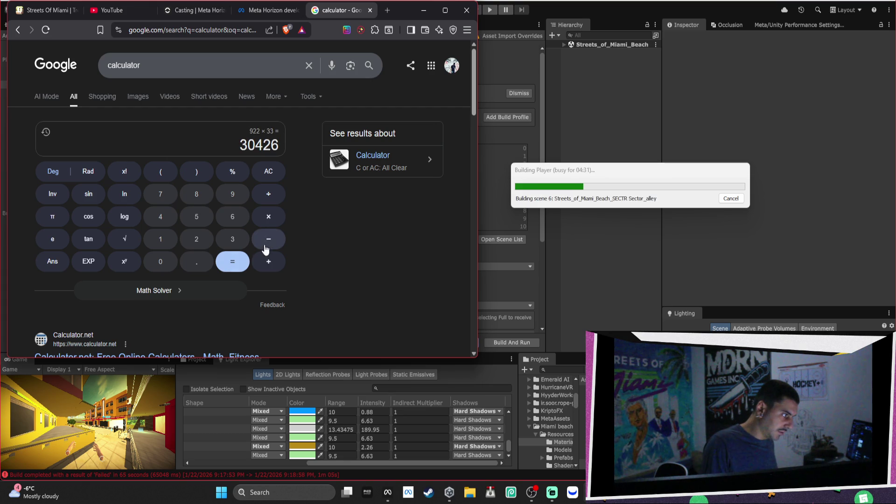
Multiply 30426 by .3 to get 9127.8
{"action": "left_click", "coordinate": [269, 216]}
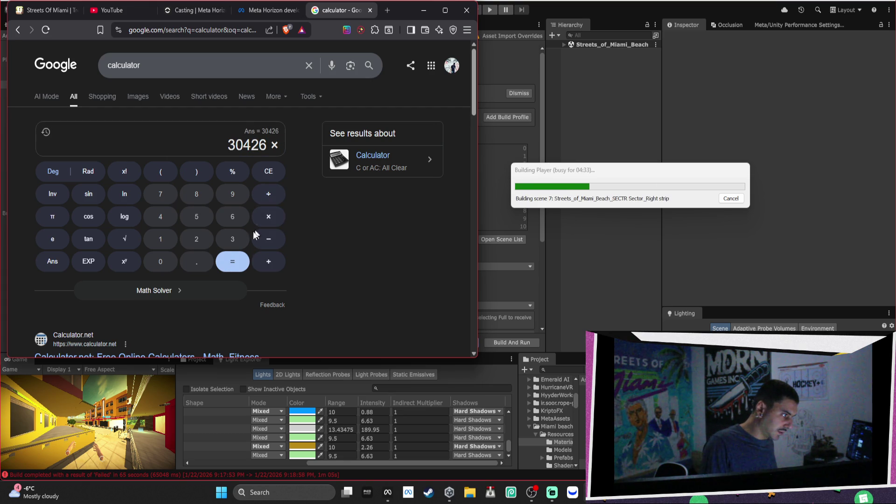
{"action": "left_click", "coordinate": [202, 267]}
{"action": "left_click", "coordinate": [232, 239]}
{"action": "left_click", "coordinate": [232, 261]}
Subtract 30426 from 9127.8, giving -21298.2
{"action": "left_click", "coordinate": [268, 239]}
{"action": "left_click", "coordinate": [232, 238]}
{"action": "left_click", "coordinate": [160, 262]}
{"action": "left_click", "coordinate": [160, 217]}
{"action": "left_click", "coordinate": [196, 239]}
{"action": "left_click", "coordinate": [233, 217]}
{"action": "left_click", "coordinate": [232, 260]}
Begin adding 37000, correcting a mistyped 34000
{"action": "left_click", "coordinate": [268, 261]}
{"action": "left_click", "coordinate": [232, 241]}
{"action": "left_click", "coordinate": [160, 217]}
{"action": "left_click", "coordinate": [160, 261]}
{"action": "left_click", "coordinate": [160, 261]}
{"action": "left_click", "coordinate": [160, 262]}
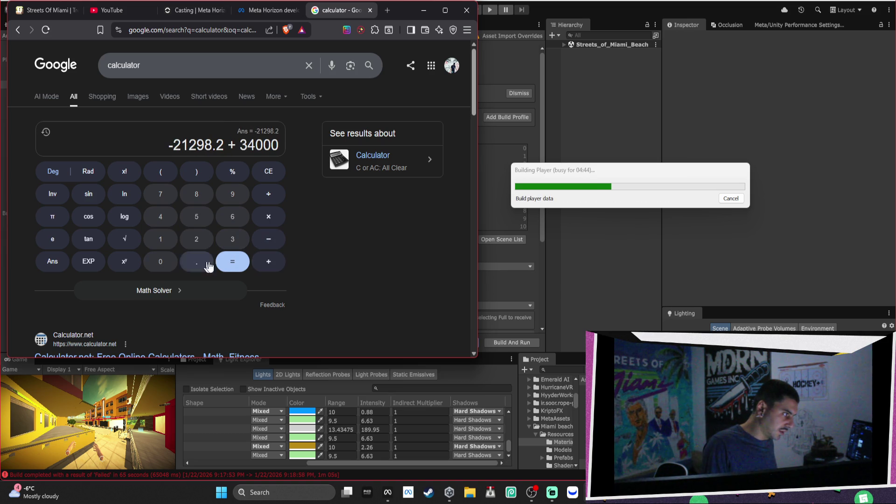
{"action": "left_click", "coordinate": [276, 173]}
{"action": "left_click", "coordinate": [275, 173]}
{"action": "left_click", "coordinate": [276, 173]}
{"action": "left_click", "coordinate": [276, 173]}
{"action": "left_click", "coordinate": [160, 198]}
{"action": "left_click", "coordinate": [169, 267]}
{"action": "left_click", "coordinate": [168, 266]}
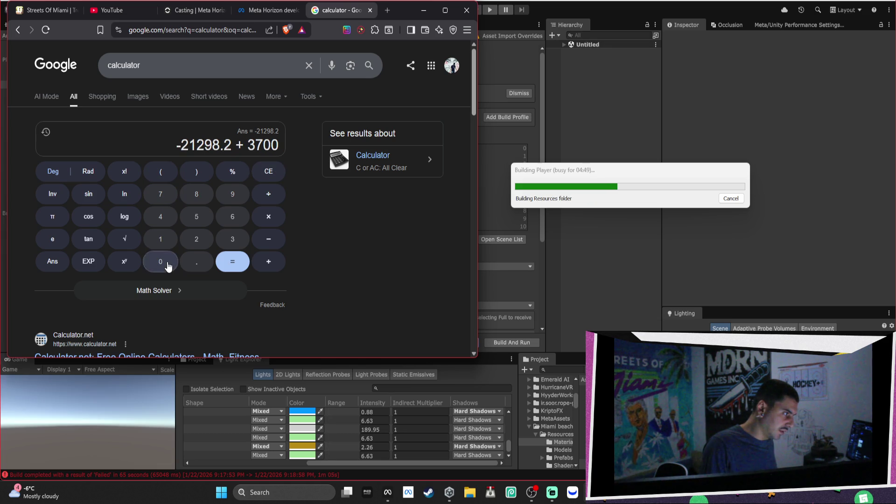
{"action": "left_click", "coordinate": [168, 265]}
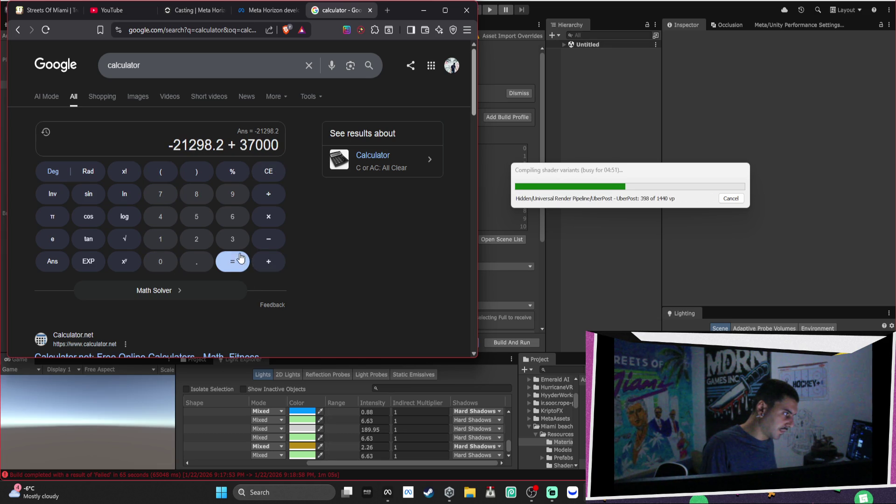
Clear the display and enter 21298
{"action": "left_click", "coordinate": [268, 171]}
{"action": "left_click", "coordinate": [268, 171]}
{"action": "left_click", "coordinate": [189, 243]}
{"action": "left_click", "coordinate": [160, 238]}
{"action": "left_click", "coordinate": [197, 239]}
{"action": "left_click", "coordinate": [232, 193]}
{"action": "left_click", "coordinate": [197, 193]}
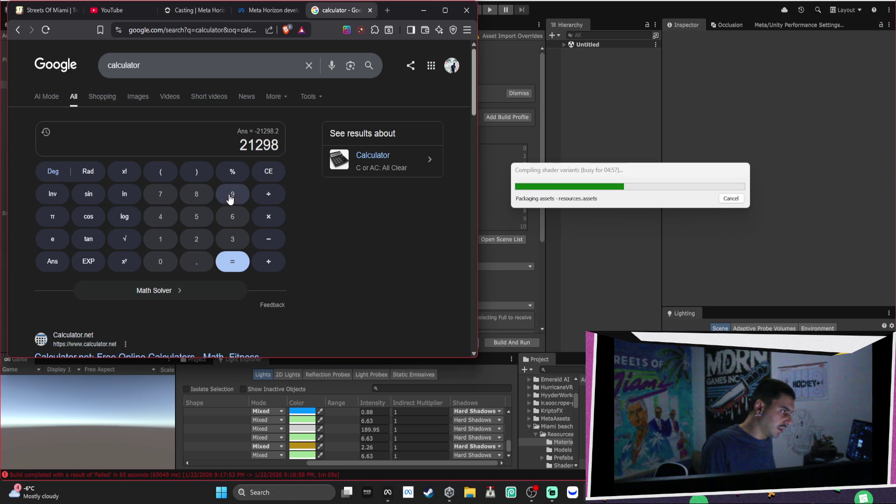
Compute 21298 + 37000 = 58298, then go back to the Meta Horizon dashboard
{"action": "left_click", "coordinate": [268, 239]}
{"action": "left_click", "coordinate": [270, 261]}
{"action": "left_click", "coordinate": [232, 239]}
{"action": "left_click", "coordinate": [161, 194]}
{"action": "double_click", "coordinate": [161, 261]}
{"action": "left_click", "coordinate": [172, 258]}
{"action": "left_click", "coordinate": [234, 263]}
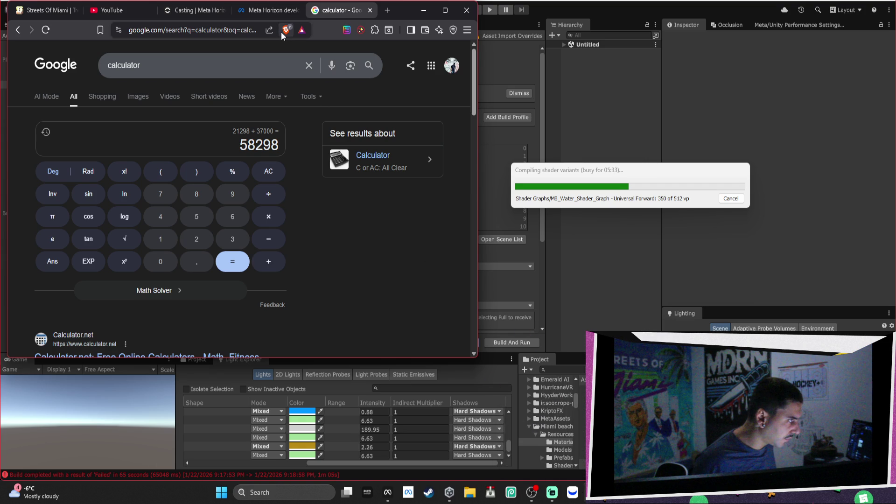
{"action": "left_click", "coordinate": [276, 20]}
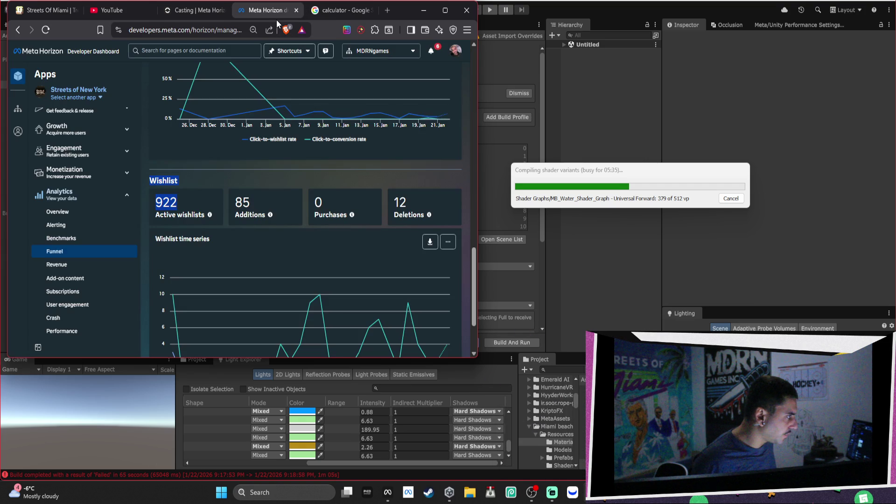
Review Streets of New York's funnel charts, then select the 58298 total in the calculator
{"action": "scroll", "coordinate": [280, 147], "scroll_direction": "down", "scroll_amount": 2}
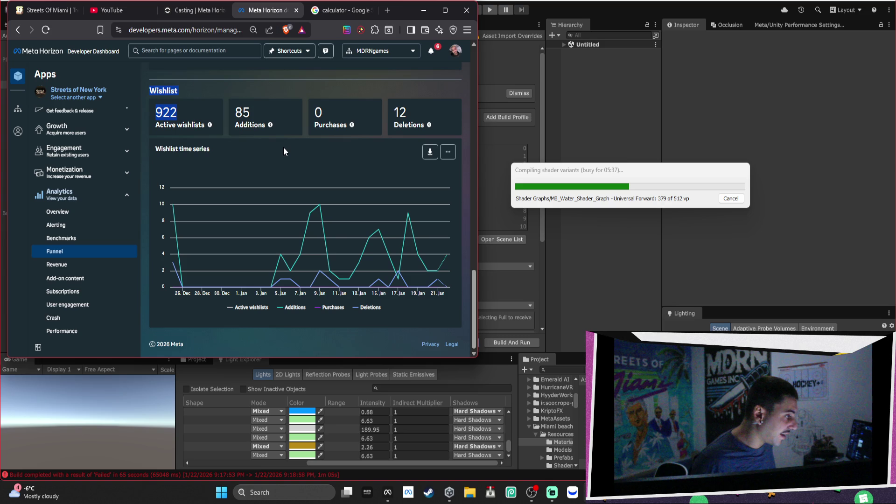
{"action": "scroll", "coordinate": [294, 150], "scroll_direction": "up", "scroll_amount": 3}
{"action": "mouse_move", "coordinate": [292, 153]}
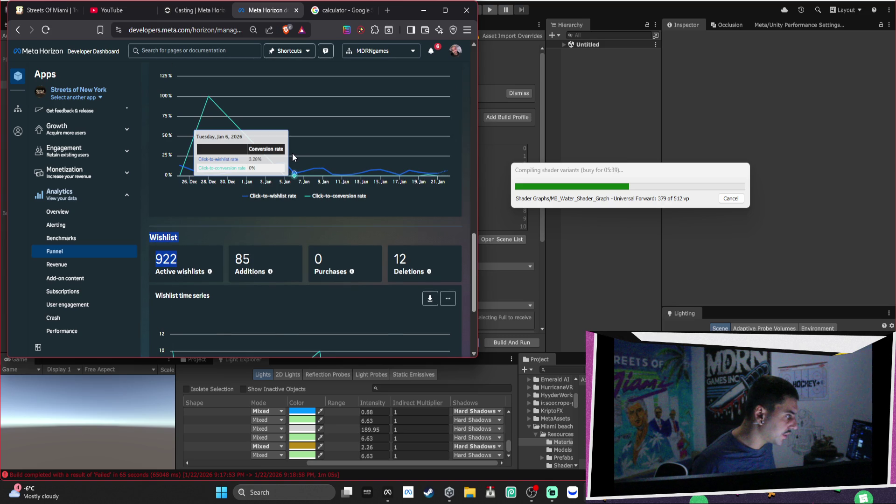
{"action": "scroll", "coordinate": [292, 153], "scroll_direction": "up", "scroll_amount": 6}
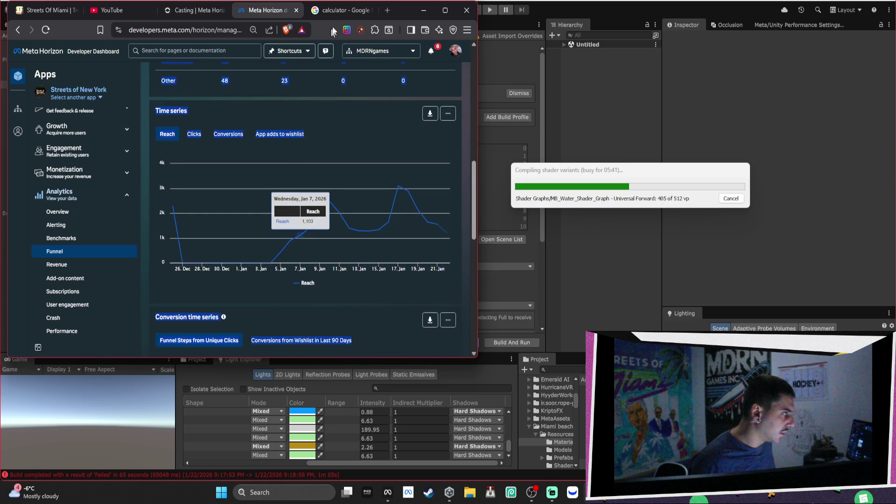
{"action": "left_click", "coordinate": [339, 11]}
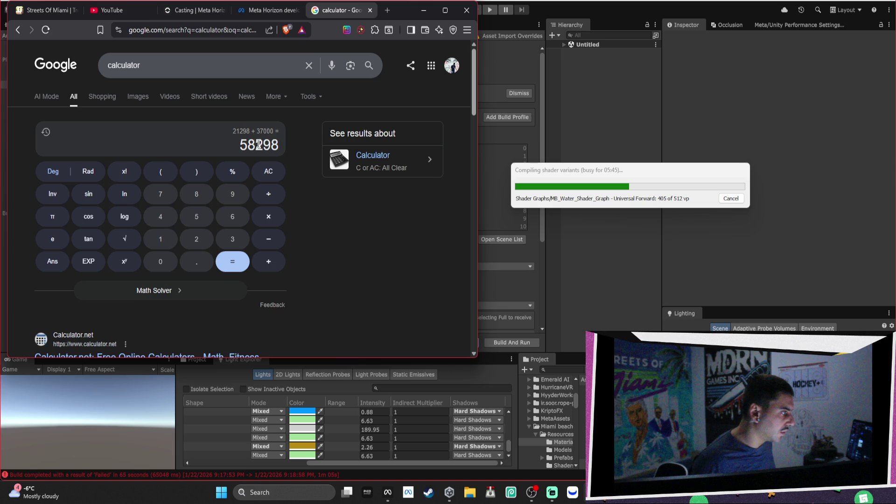
{"action": "left_click_drag", "start_coordinate": [239, 144], "coordinate": [279, 144]}
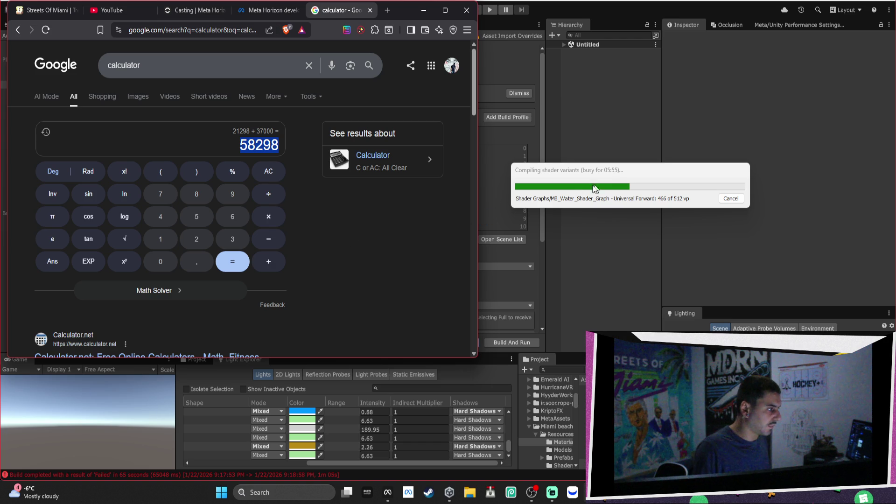
{"action": "left_click", "coordinate": [265, 12]}
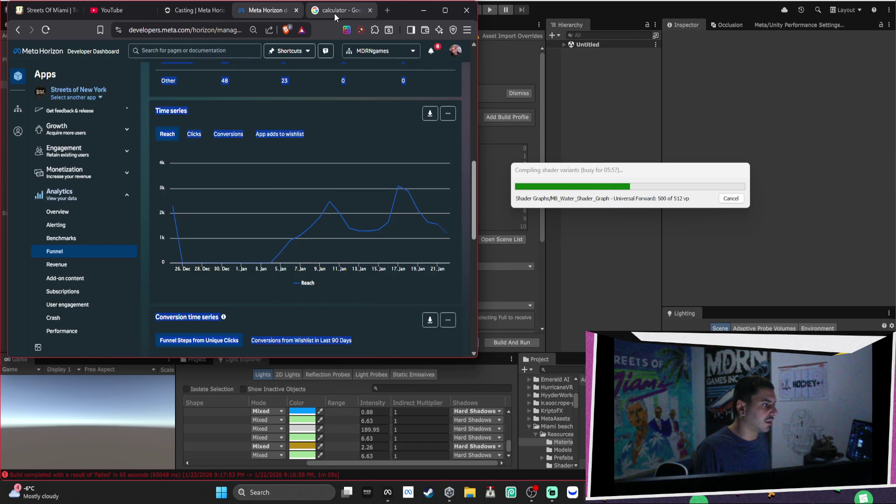
{"action": "left_click", "coordinate": [334, 13]}
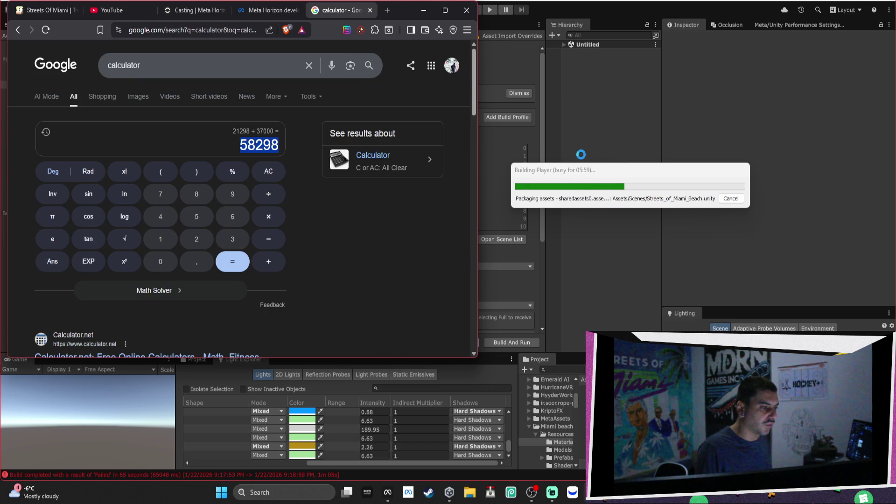
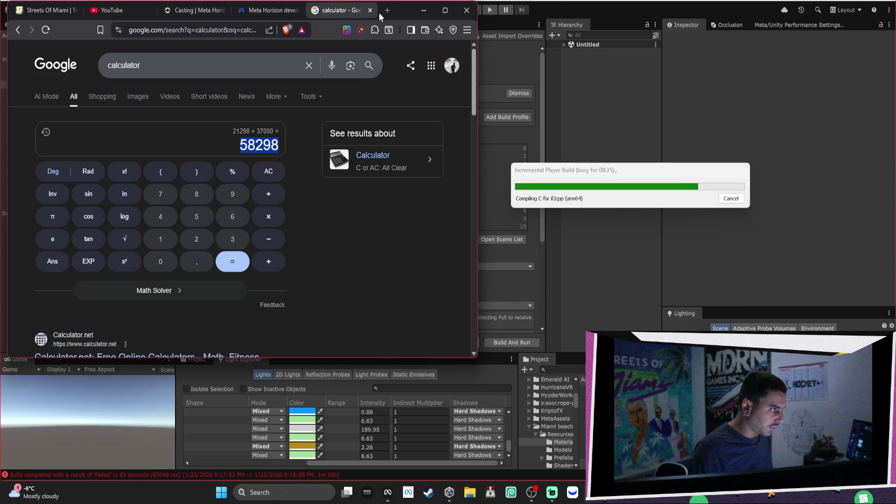
Search 'apartment for rent gatineau' in a new tab and open Apartments.com's Gatineau rentals maximized
{"action": "left_click", "coordinate": [385, 10]}
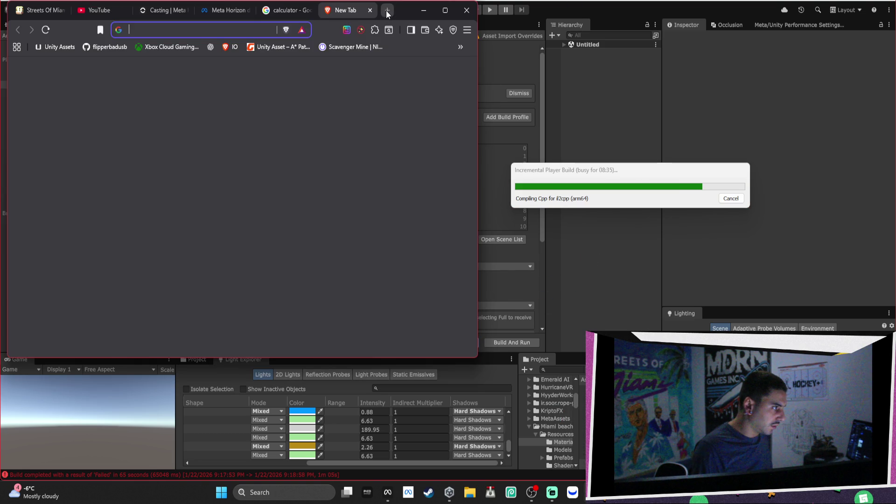
{"action": "type", "text": "apartment for "}
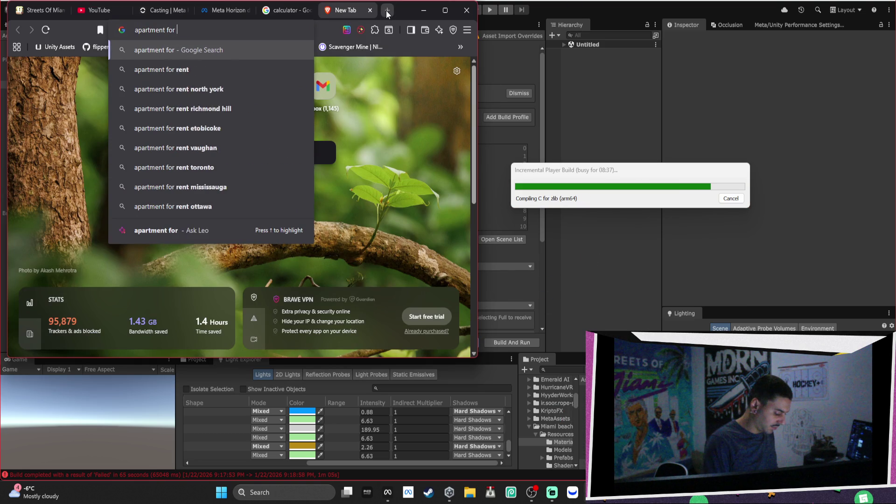
{"action": "type", "text": "rent gatineu"}
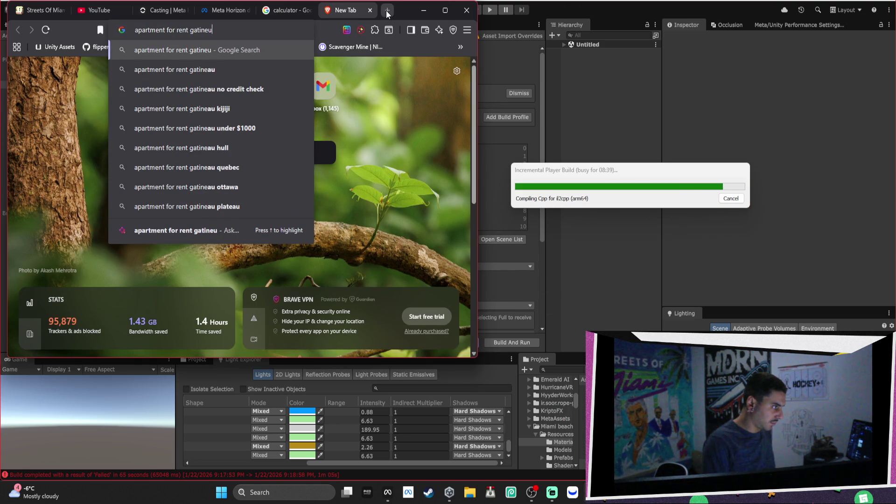
{"action": "key", "text": "BackSpace"}
{"action": "type", "text": "au"}
{"action": "key", "text": "Return"}
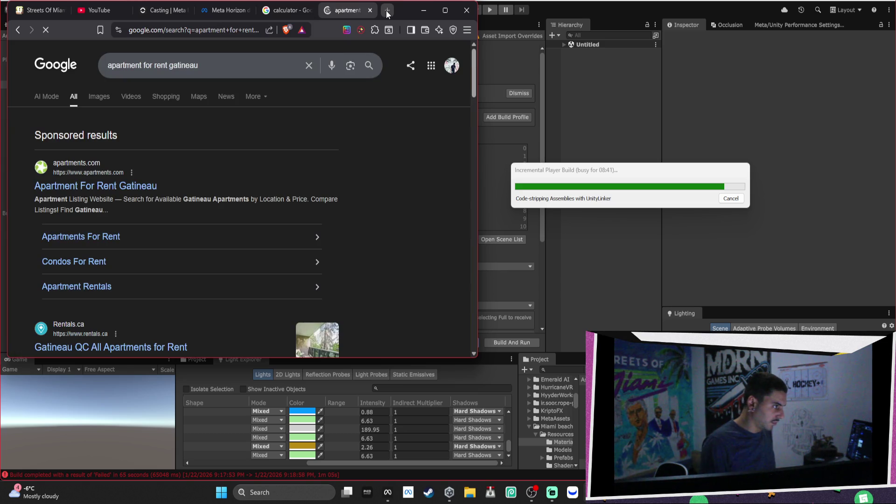
{"action": "left_click", "coordinate": [149, 187]}
{"action": "left_click", "coordinate": [445, 10]}
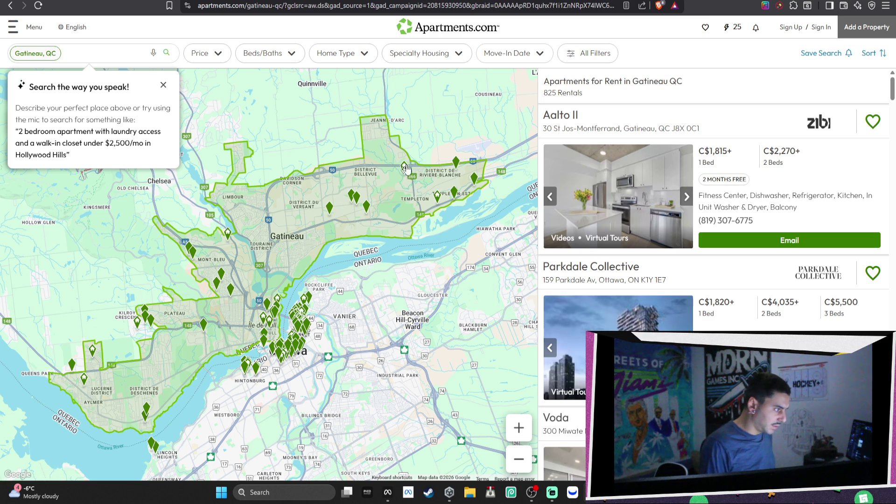
Set the Price filter to a minimum of C$500 and a maximum of C$1,000
{"action": "left_click", "coordinate": [211, 57]}
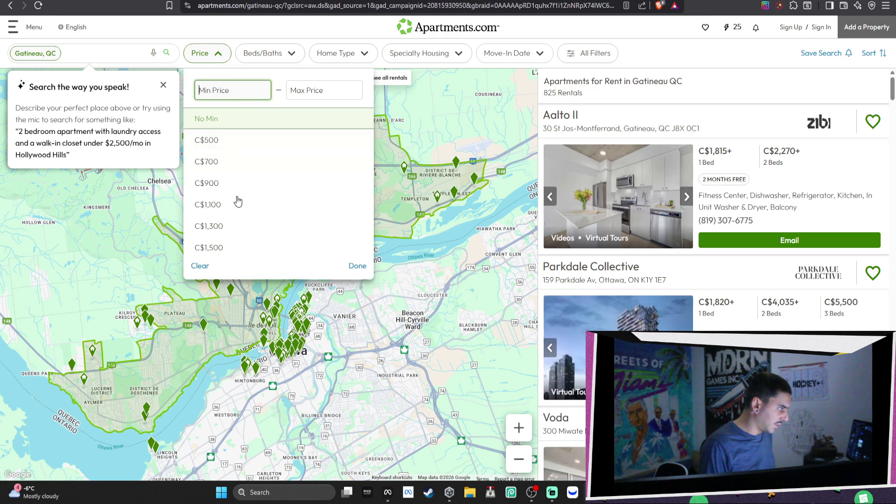
{"action": "left_click", "coordinate": [237, 204]}
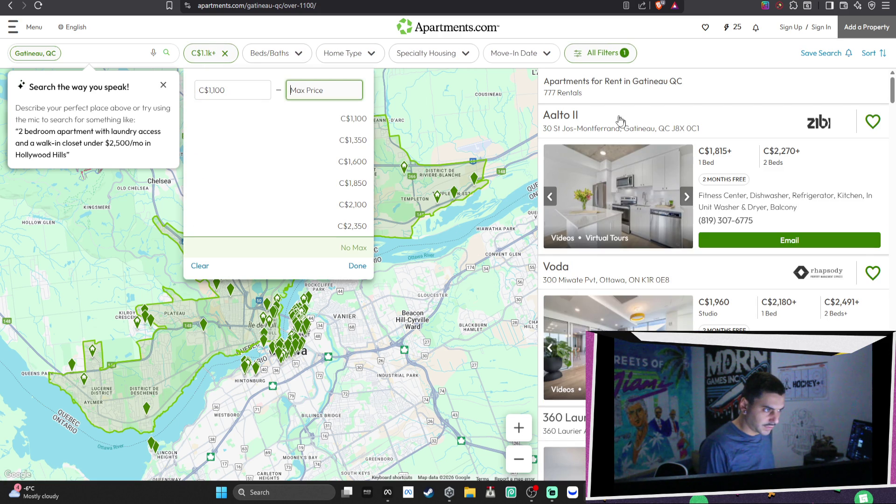
{"action": "left_click", "coordinate": [259, 90]}
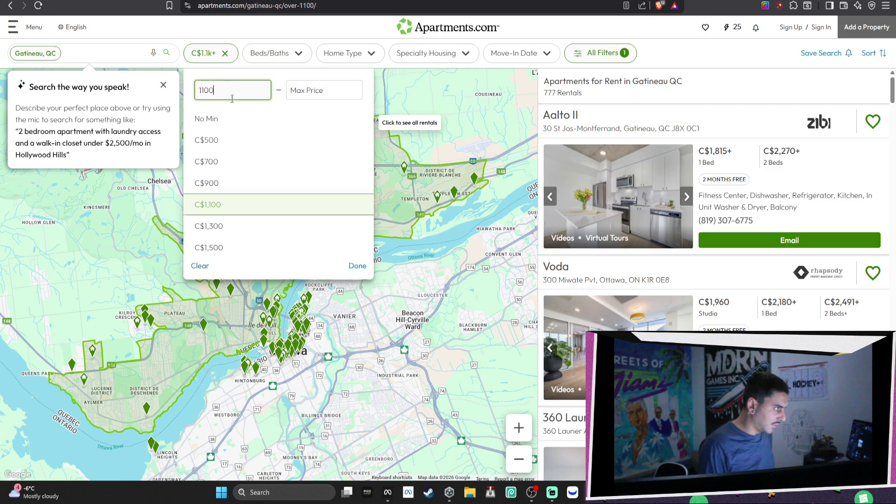
{"action": "left_click", "coordinate": [239, 140]}
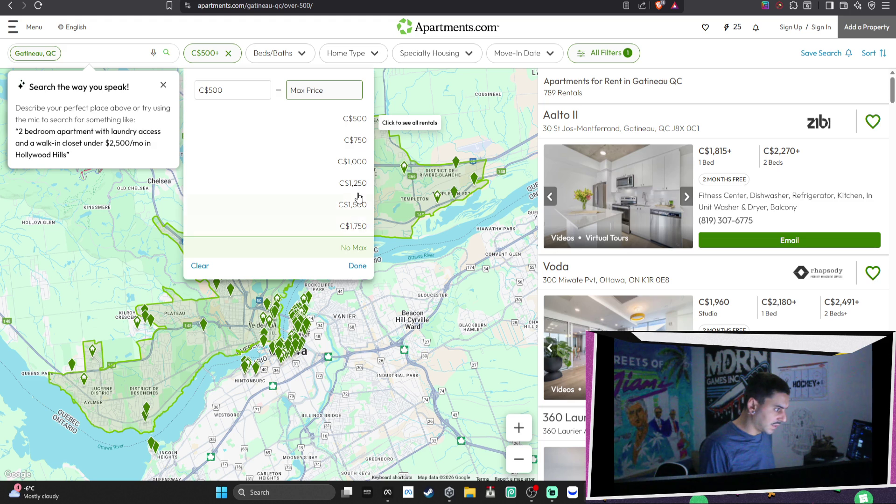
{"action": "left_click", "coordinate": [353, 161]}
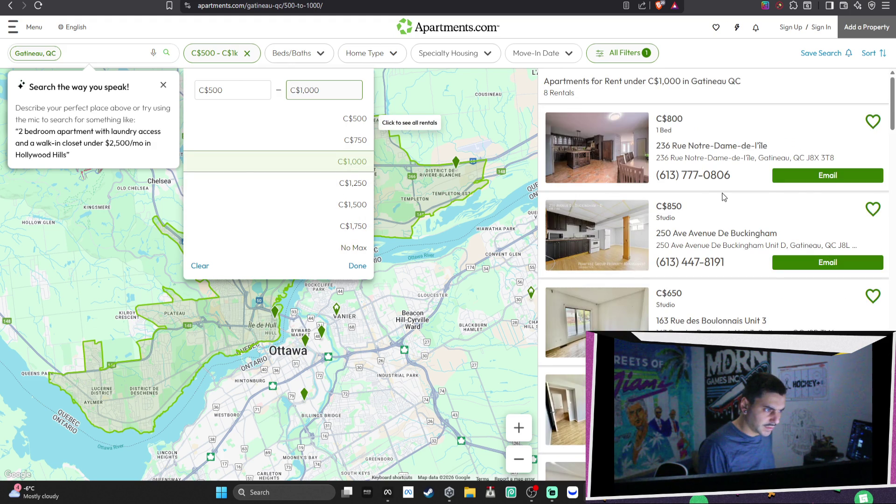
Scroll the filtered results and open the 1Eleven listing
{"action": "scroll", "coordinate": [755, 204], "scroll_direction": "down", "scroll_amount": 1}
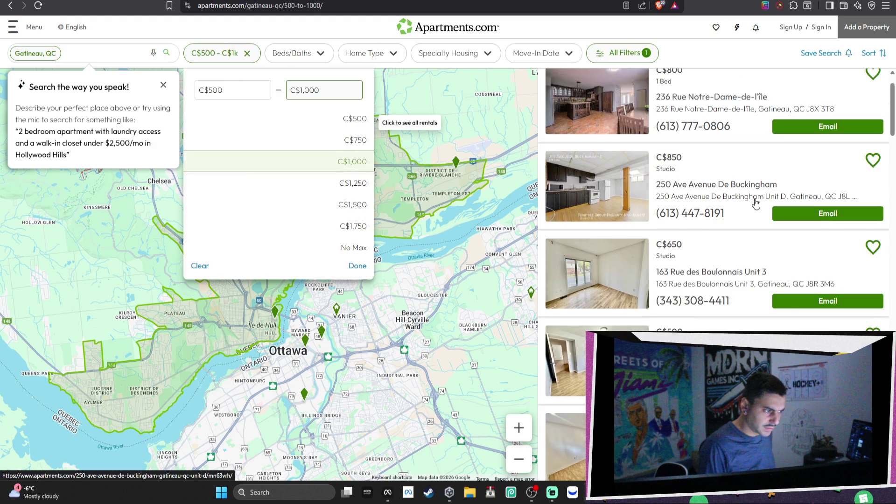
{"action": "scroll", "coordinate": [755, 204], "scroll_direction": "down", "scroll_amount": 1}
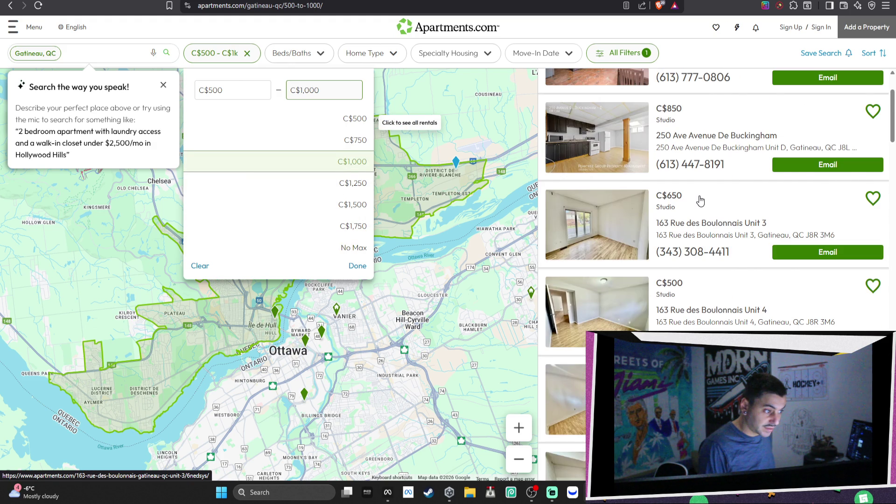
{"action": "scroll", "coordinate": [700, 201], "scroll_direction": "down", "scroll_amount": 1}
{"action": "scroll", "coordinate": [732, 212], "scroll_direction": "down", "scroll_amount": 4}
{"action": "scroll", "coordinate": [731, 212], "scroll_direction": "down", "scroll_amount": 7}
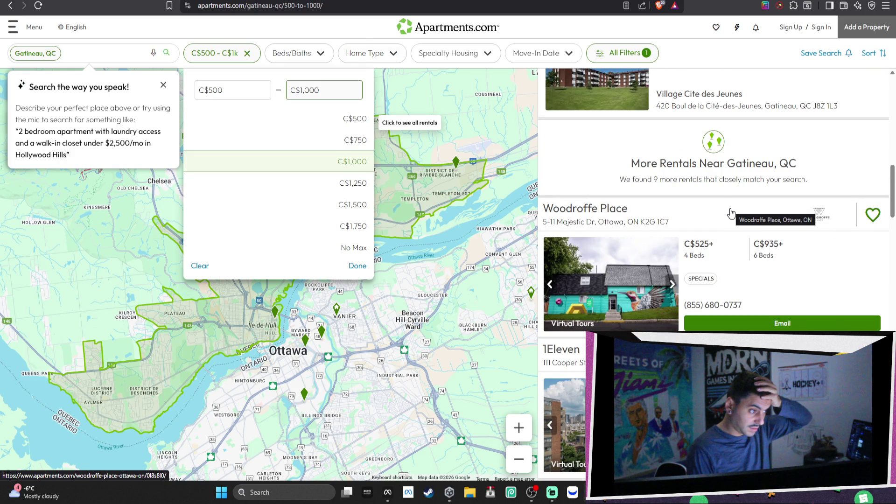
{"action": "scroll", "coordinate": [731, 213], "scroll_direction": "down", "scroll_amount": 2}
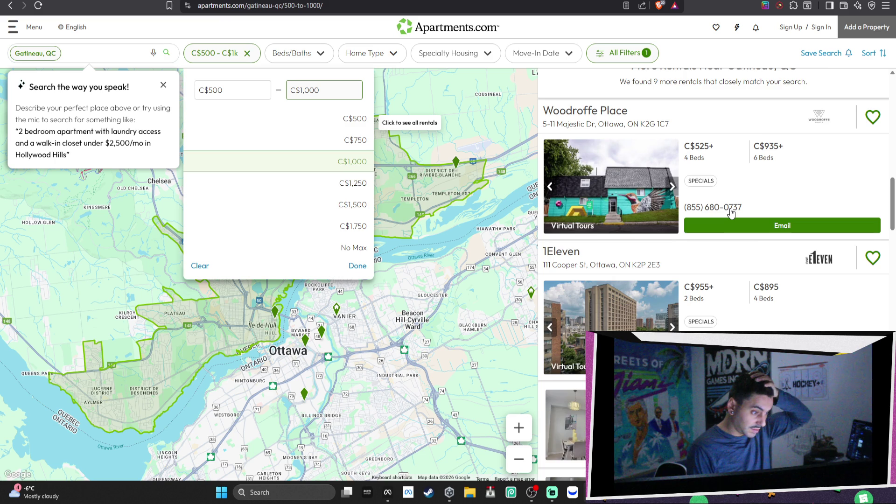
{"action": "scroll", "coordinate": [731, 212], "scroll_direction": "down", "scroll_amount": 1}
{"action": "left_click", "coordinate": [717, 242]}
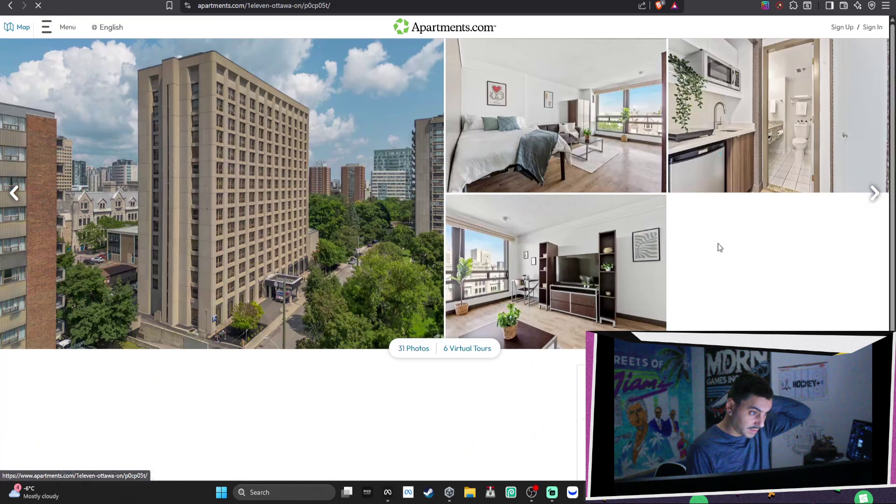
Review 1Eleven's pricing, highlighting the 4-bed per-person price and the monthly rent range
{"action": "scroll", "coordinate": [596, 215], "scroll_direction": "down", "scroll_amount": 6}
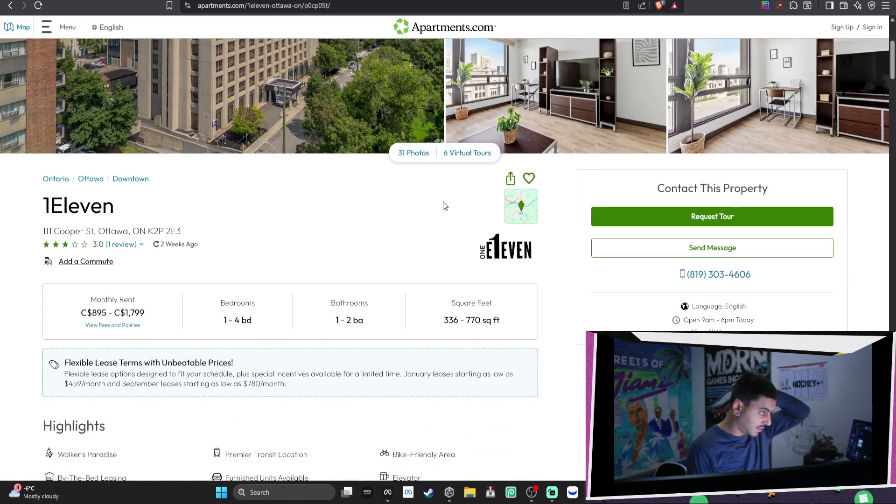
{"action": "scroll", "coordinate": [442, 202], "scroll_direction": "down", "scroll_amount": 2}
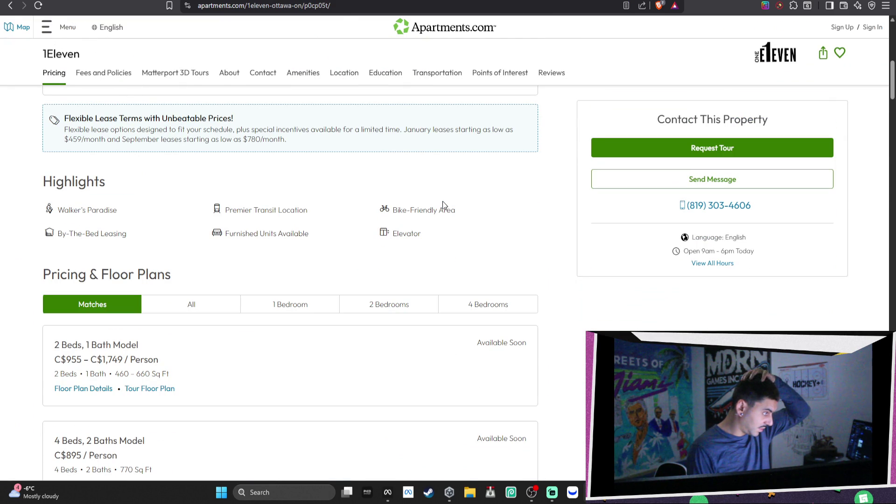
{"action": "scroll", "coordinate": [441, 201], "scroll_direction": "down", "scroll_amount": 1}
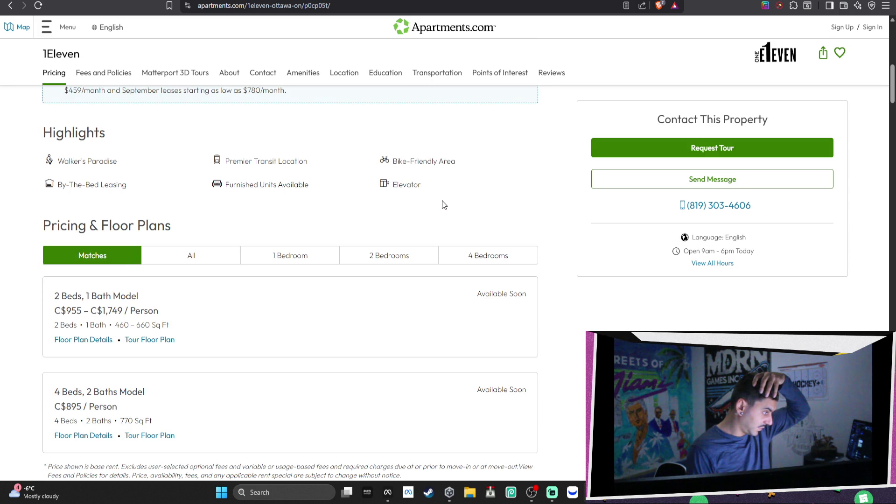
{"action": "left_click_drag", "start_coordinate": [118, 406], "coordinate": [67, 407]}
{"action": "scroll", "coordinate": [332, 368], "scroll_direction": "up", "scroll_amount": 15}
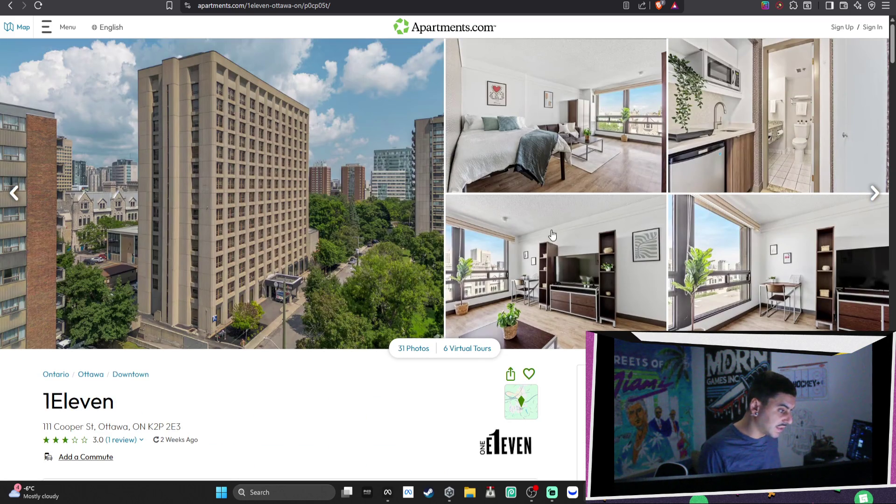
{"action": "scroll", "coordinate": [426, 290], "scroll_direction": "down", "scroll_amount": 3}
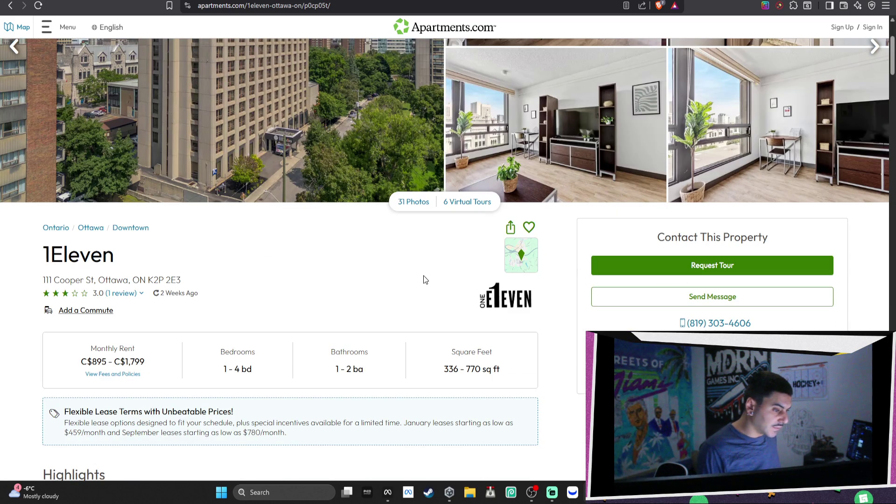
{"action": "scroll", "coordinate": [425, 279], "scroll_direction": "down", "scroll_amount": 2}
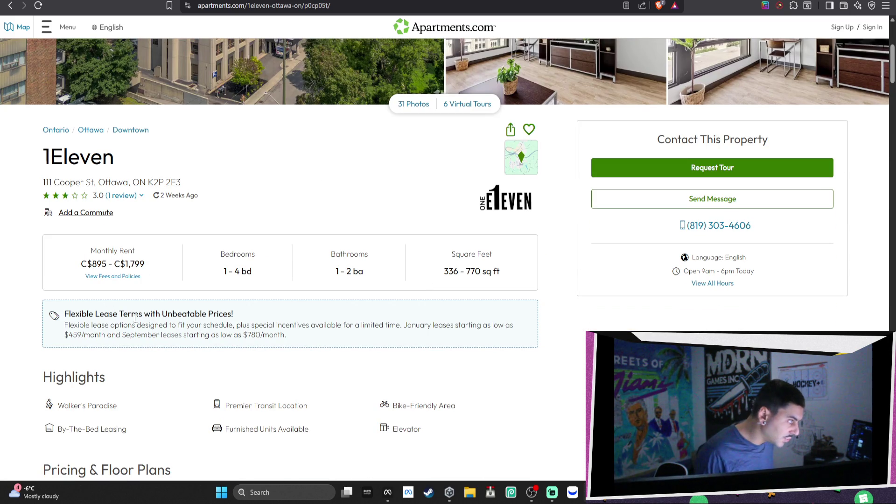
{"action": "left_click_drag", "start_coordinate": [144, 263], "coordinate": [86, 262]}
{"action": "scroll", "coordinate": [174, 338], "scroll_direction": "down", "scroll_amount": 4}
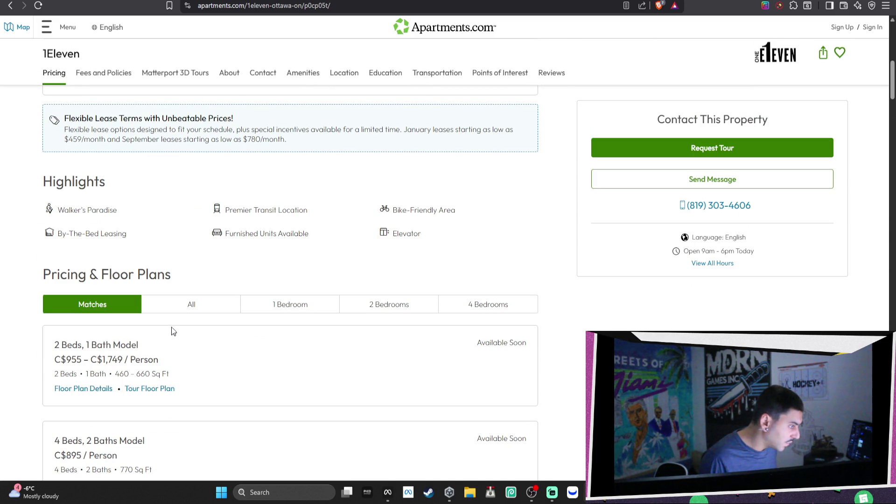
Check the one-bedroom plans' C$1,599–C$1,799 price, then return to the Gatineau results
{"action": "left_click", "coordinate": [279, 314]}
{"action": "scroll", "coordinate": [281, 289], "scroll_direction": "down", "scroll_amount": 1}
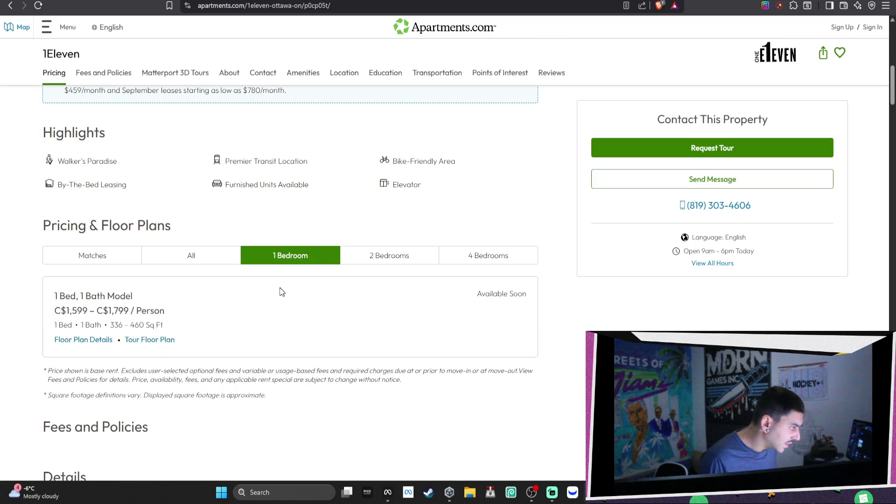
{"action": "left_click_drag", "start_coordinate": [71, 312], "coordinate": [96, 311]}
{"action": "scroll", "coordinate": [391, 326], "scroll_direction": "down", "scroll_amount": 3}
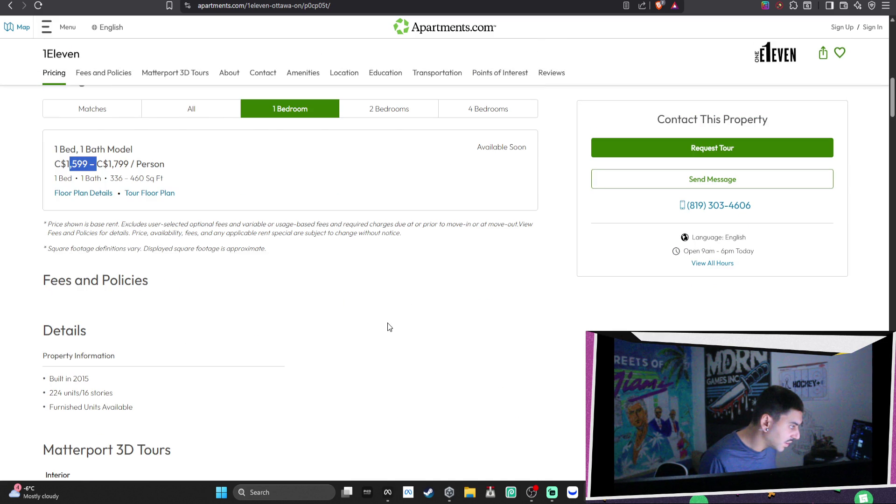
{"action": "scroll", "coordinate": [388, 326], "scroll_direction": "down", "scroll_amount": 8}
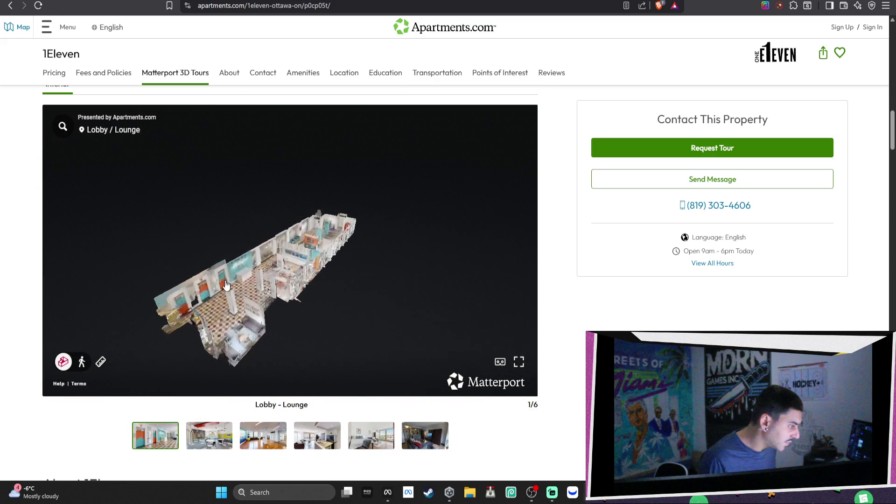
{"action": "left_click", "coordinate": [8, 5]}
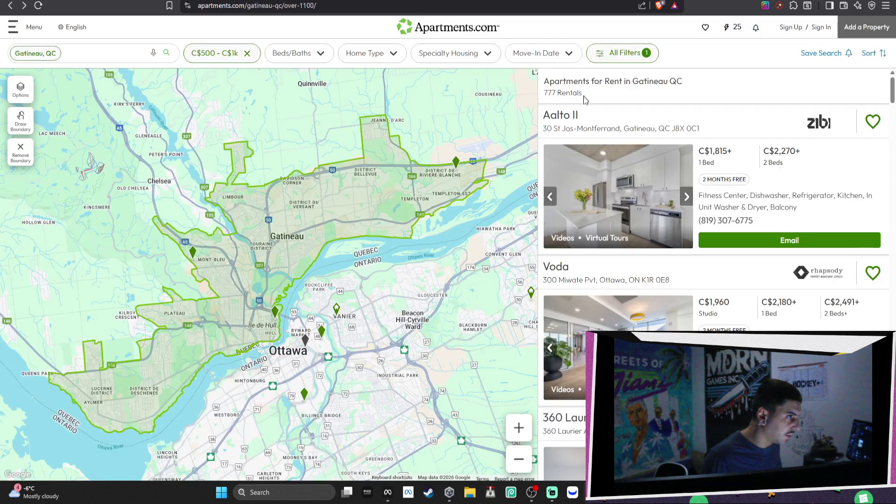
Return to the earlier results, scroll to 27 Lucerne, and flip through its listing photos
{"action": "scroll", "coordinate": [651, 205], "scroll_direction": "down", "scroll_amount": 5}
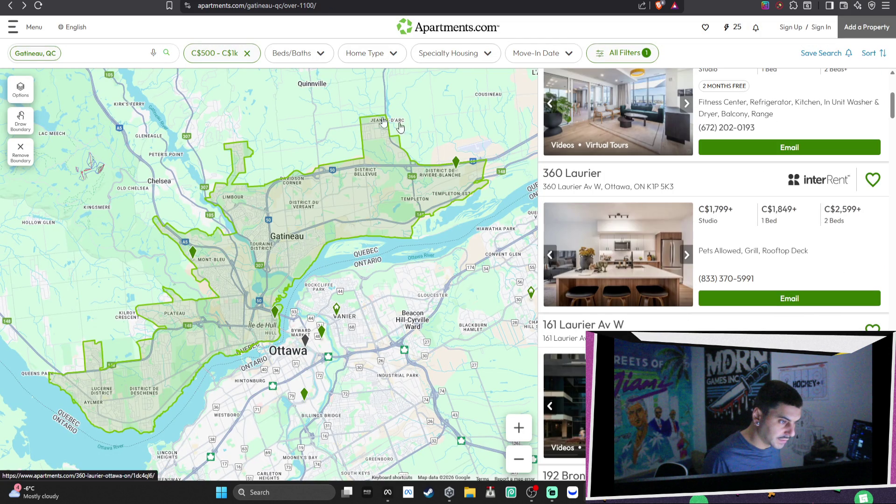
{"action": "left_click", "coordinate": [10, 6]}
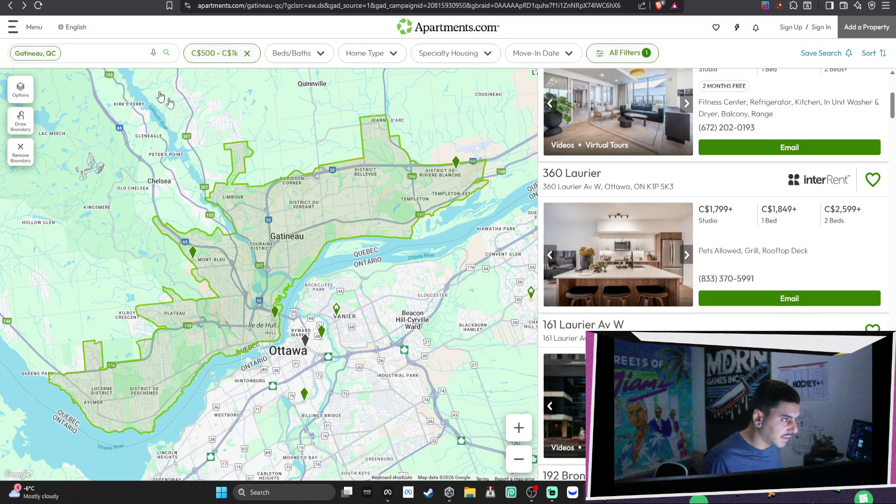
{"action": "scroll", "coordinate": [684, 266], "scroll_direction": "down", "scroll_amount": 10}
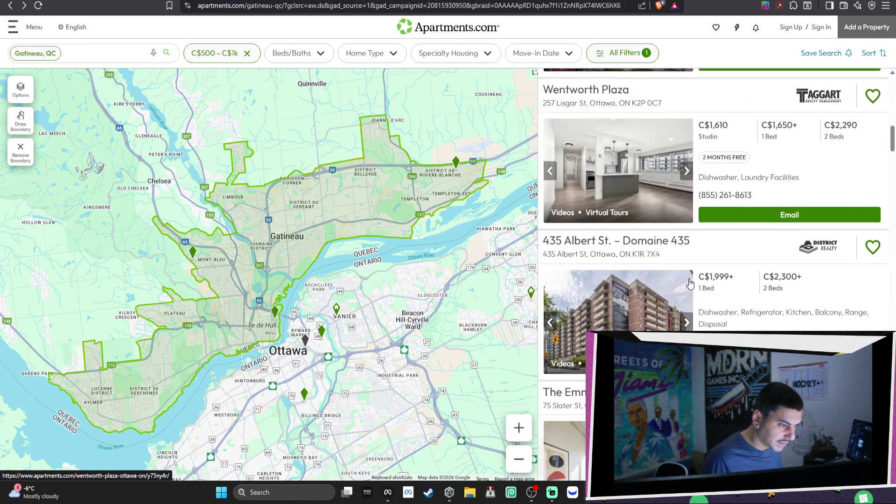
{"action": "scroll", "coordinate": [674, 237], "scroll_direction": "down", "scroll_amount": 3}
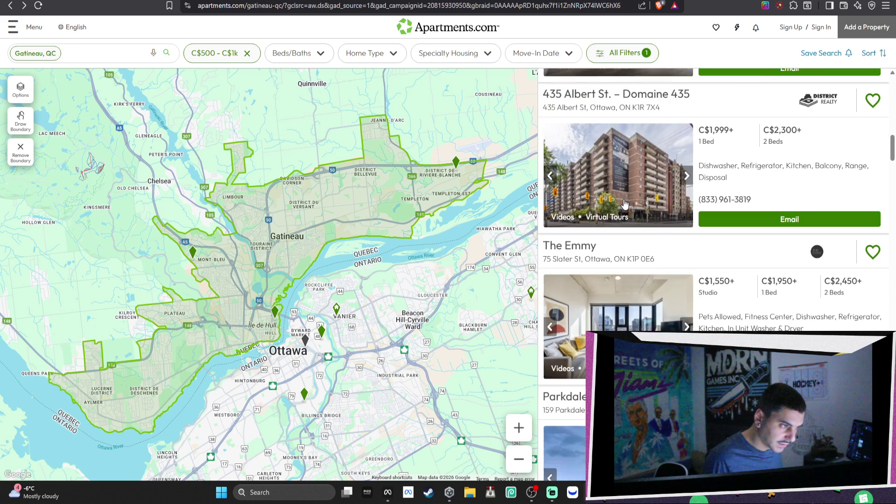
{"action": "scroll", "coordinate": [625, 204], "scroll_direction": "down", "scroll_amount": 8}
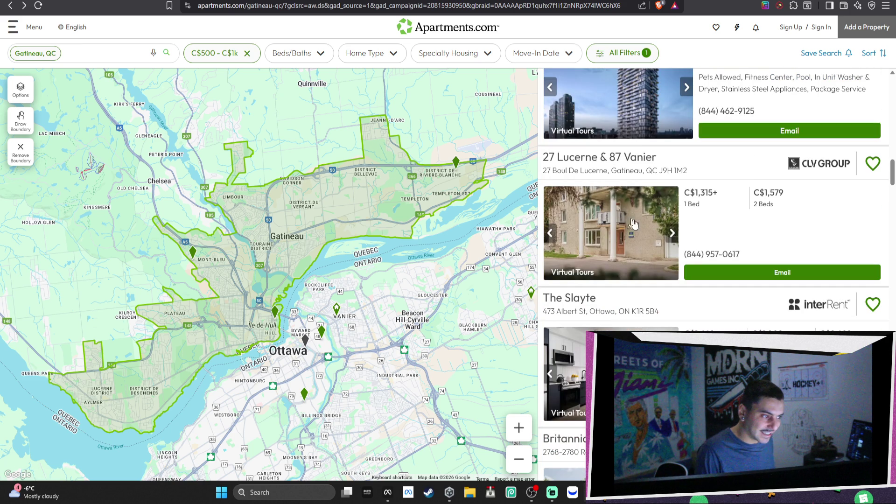
{"action": "left_click", "coordinate": [672, 232]}
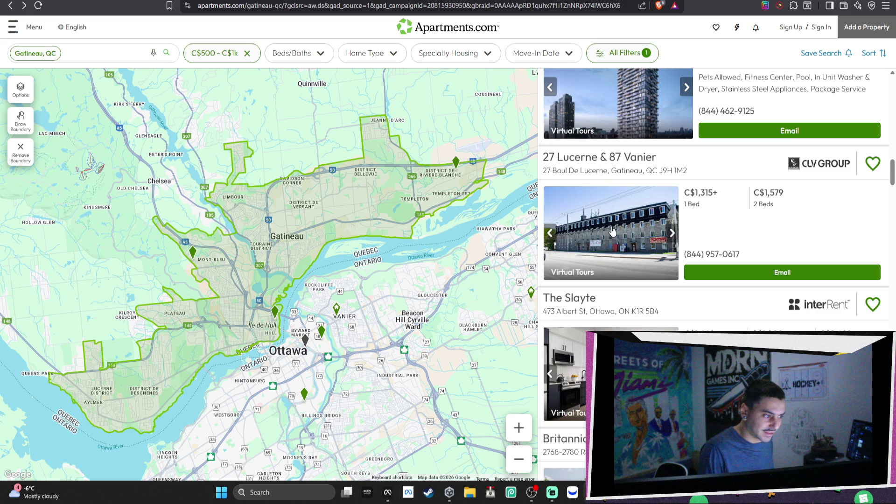
{"action": "left_click", "coordinate": [671, 234]}
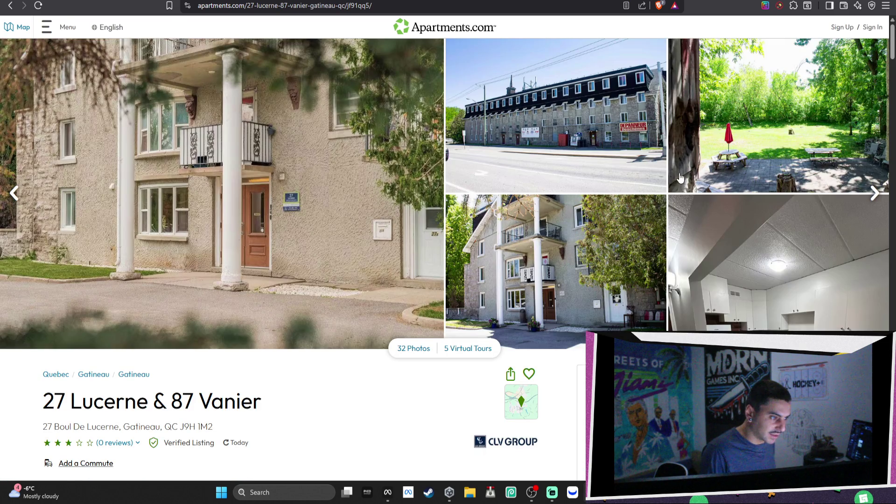
Page through the 27 Lucerne full photo gallery, including the bedroom photo, then close it
{"action": "left_click", "coordinate": [370, 164]}
{"action": "left_click", "coordinate": [799, 255]}
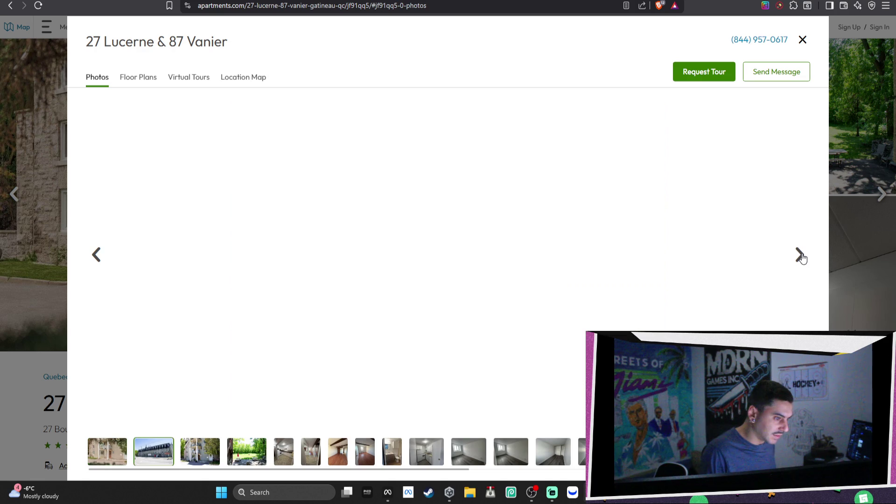
{"action": "left_click", "coordinate": [800, 256]}
{"action": "left_click", "coordinate": [800, 256]}
{"action": "left_click", "coordinate": [800, 255]}
{"action": "left_click", "coordinate": [801, 256]}
{"action": "left_click", "coordinate": [800, 256]}
{"action": "left_click", "coordinate": [800, 256]}
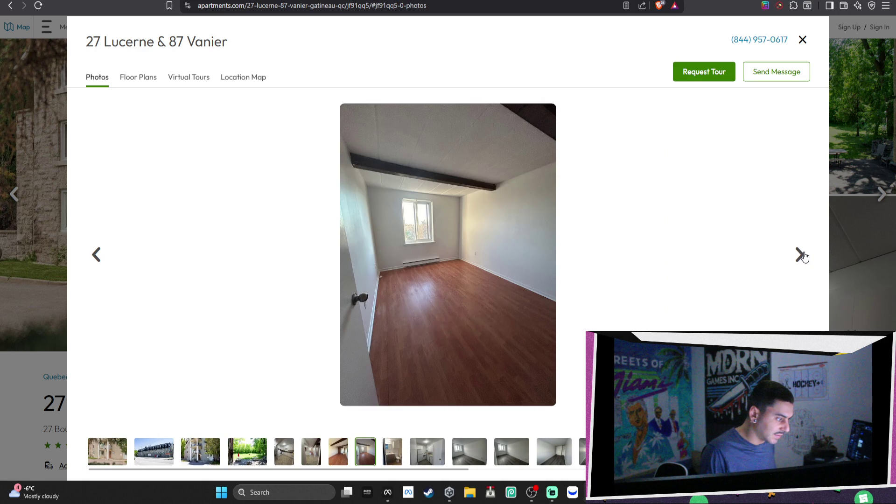
{"action": "left_click", "coordinate": [801, 255]}
{"action": "left_click", "coordinate": [802, 255]}
{"action": "left_click", "coordinate": [801, 255]}
{"action": "left_click", "coordinate": [802, 255]}
{"action": "left_click", "coordinate": [801, 255]}
{"action": "left_click", "coordinate": [802, 255]}
{"action": "left_click", "coordinate": [802, 255]}
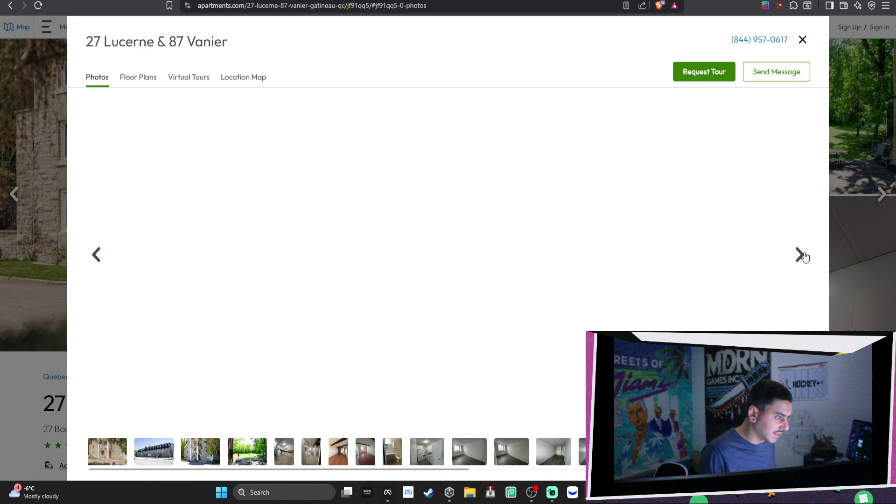
{"action": "left_click", "coordinate": [805, 44]}
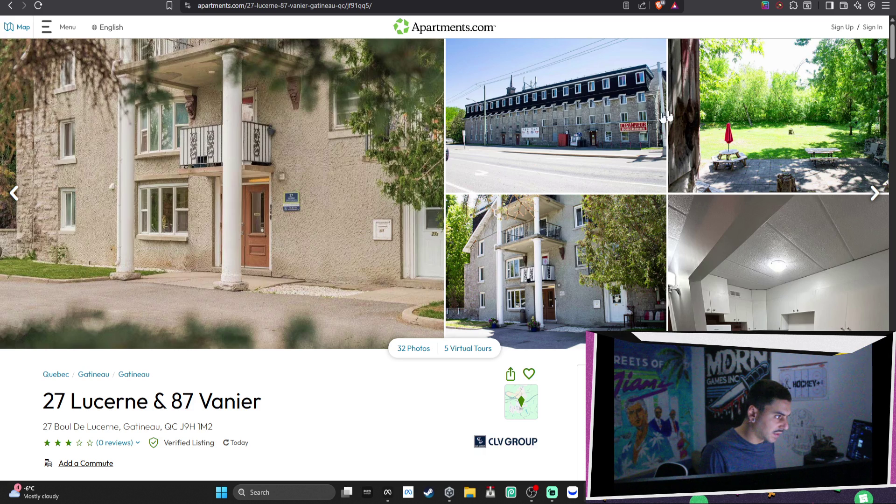
Scroll to Pricing & Floor Plans and open the Plan A floor-plan details
{"action": "scroll", "coordinate": [340, 218], "scroll_direction": "down", "scroll_amount": 3}
{"action": "scroll", "coordinate": [347, 211], "scroll_direction": "down", "scroll_amount": 7}
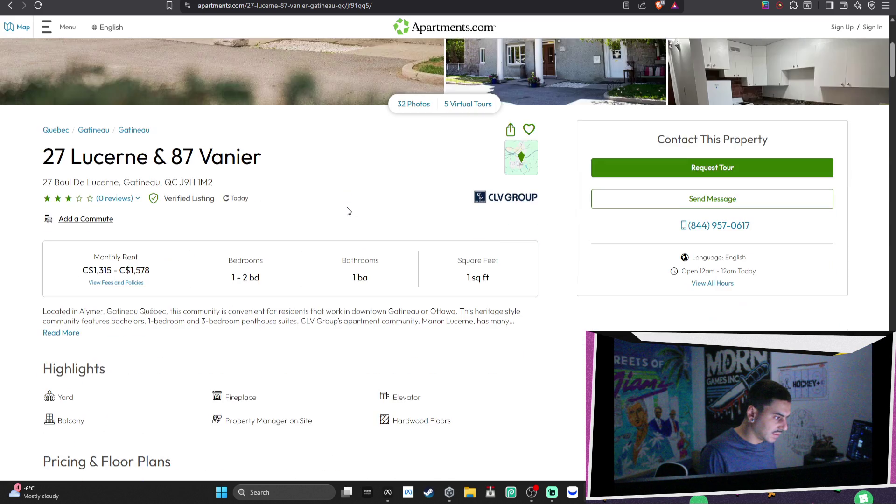
{"action": "scroll", "coordinate": [348, 209], "scroll_direction": "down", "scroll_amount": 1}
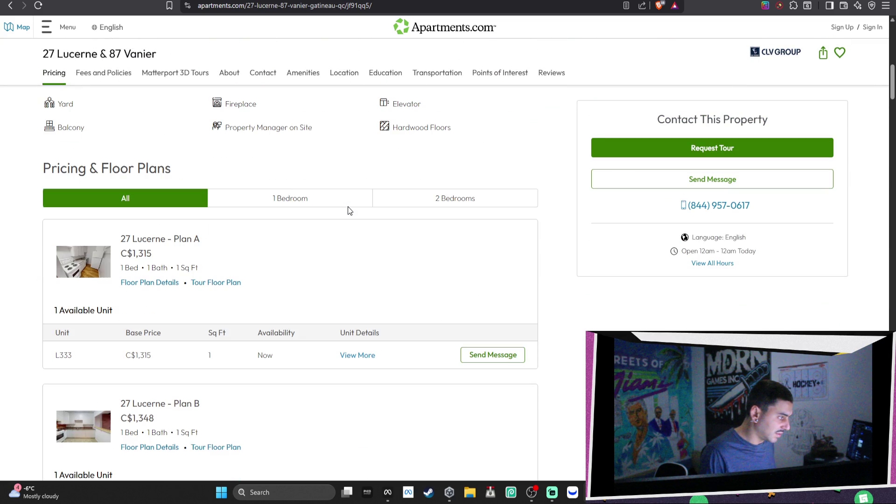
{"action": "left_click", "coordinate": [92, 271]}
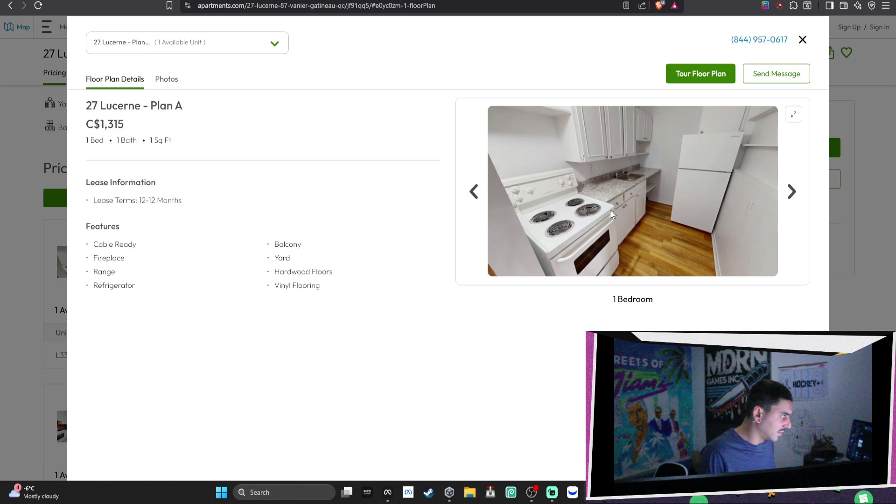
Step through five of the Plan A unit photos
{"action": "left_click", "coordinate": [793, 194]}
{"action": "left_click", "coordinate": [794, 194]}
{"action": "left_click", "coordinate": [793, 192]}
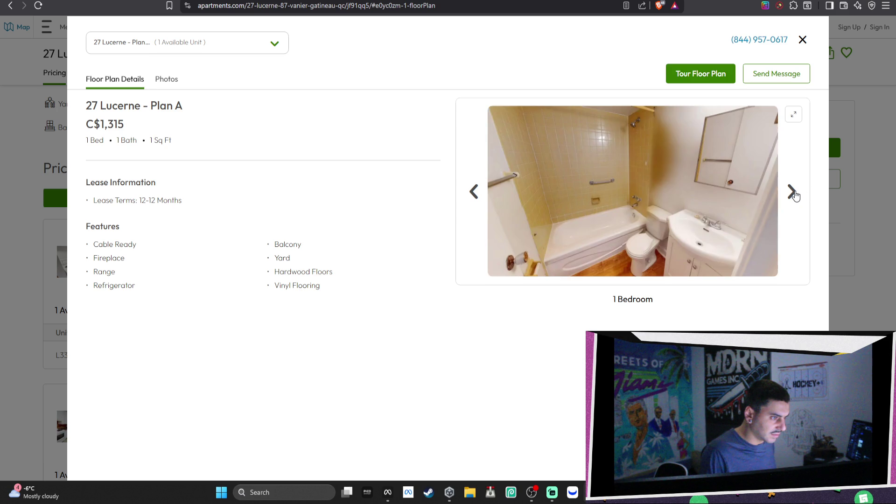
{"action": "left_click", "coordinate": [793, 193]}
{"action": "left_click", "coordinate": [793, 193]}
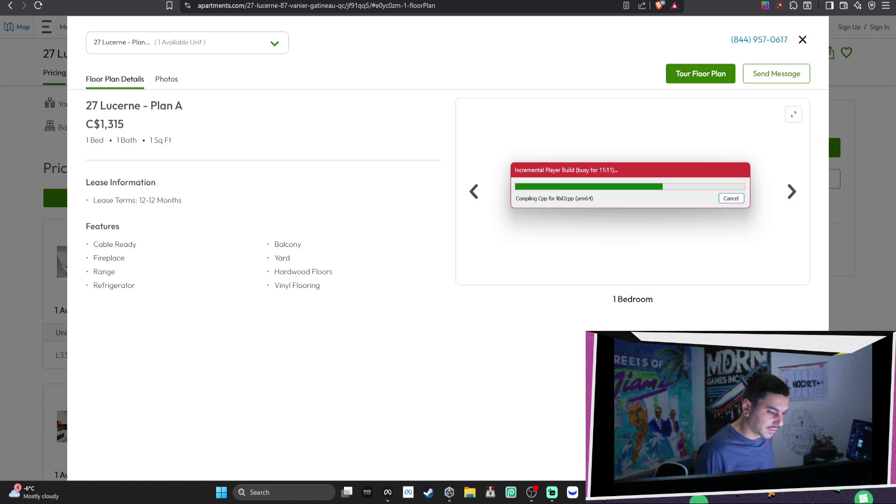
Bring the listing window forward and drag the build progress window off the floor-plan photo
{"action": "mouse_move", "coordinate": [597, 492]}
{"action": "left_click", "coordinate": [566, 443]}
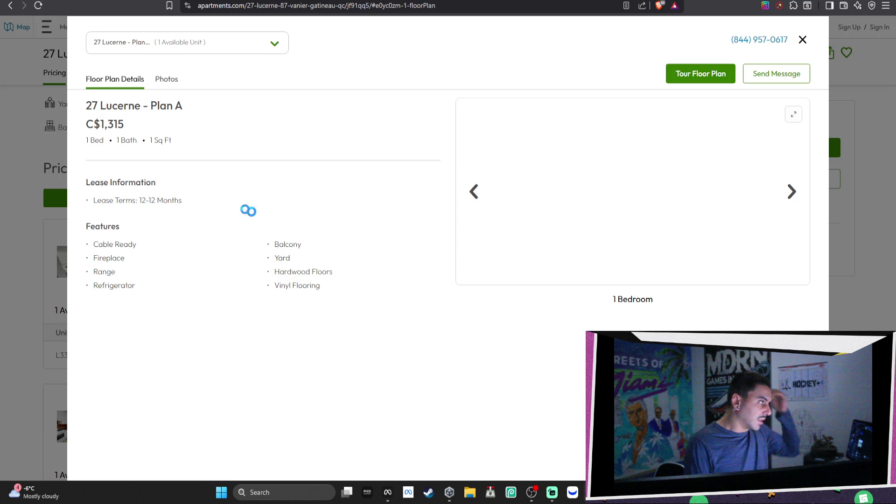
{"action": "mouse_move", "coordinate": [625, 492]}
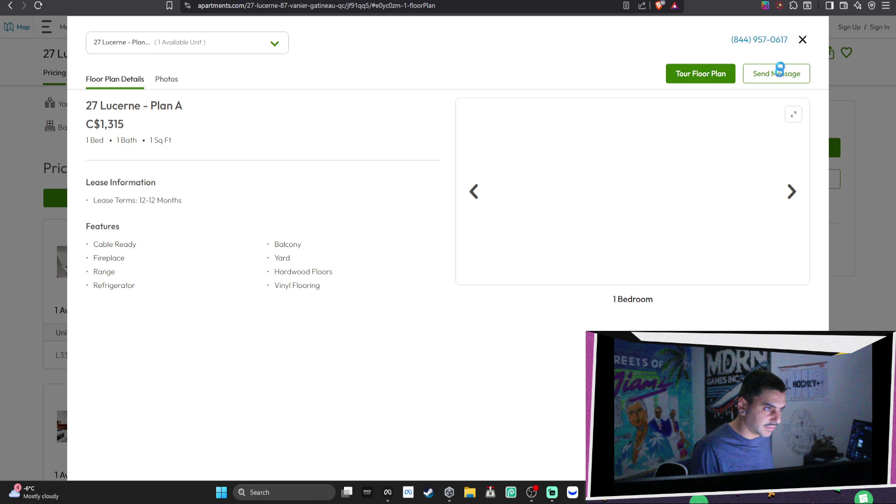
{"action": "mouse_move", "coordinate": [550, 496]}
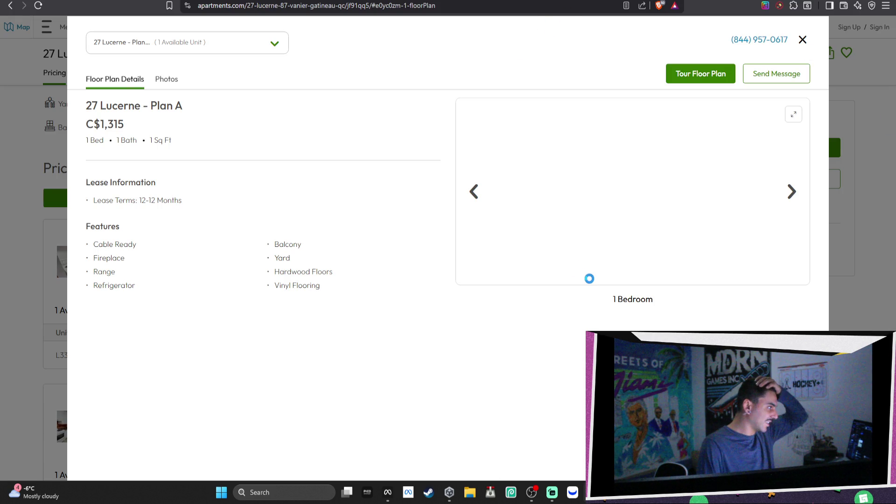
{"action": "mouse_move", "coordinate": [593, 493]}
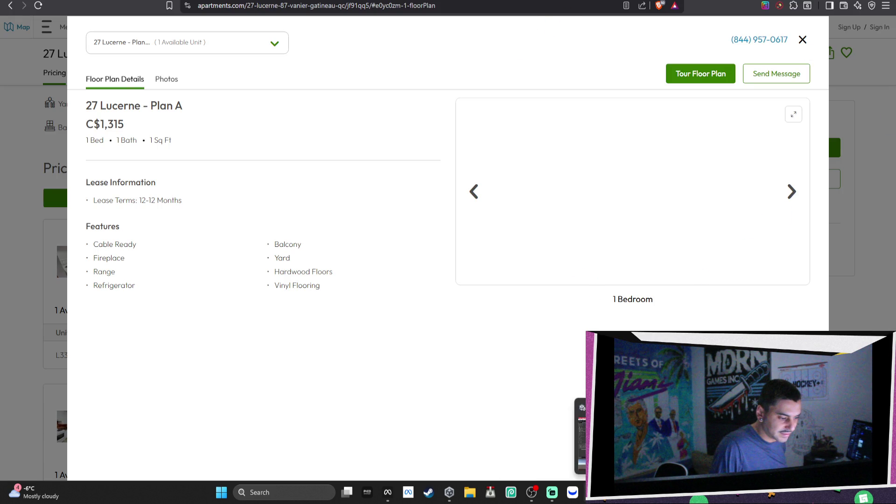
{"action": "mouse_move", "coordinate": [629, 173]}
{"action": "left_mouse_down"}
{"action": "mouse_move", "coordinate": [390, 154]}
{"action": "mouse_move", "coordinate": [320, 102]}
{"action": "left_mouse_up"}
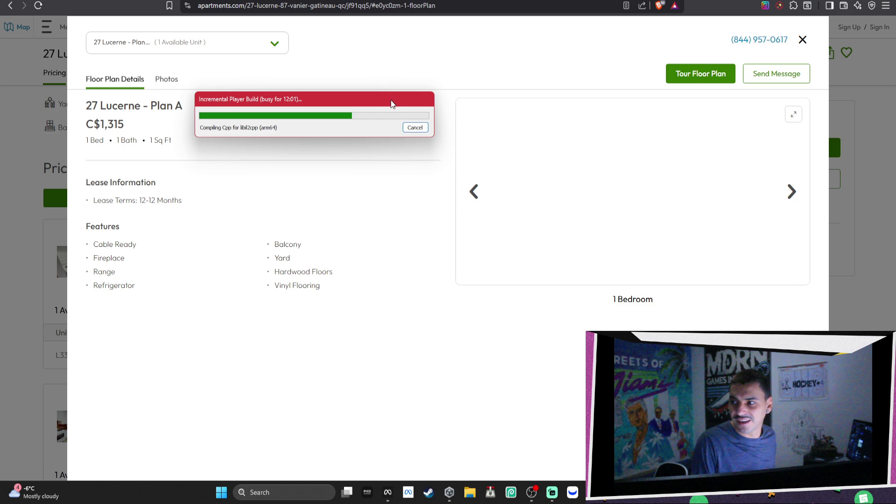
Close the Plan A details and move the build progress window further right and down
{"action": "key", "text": "Escape"}
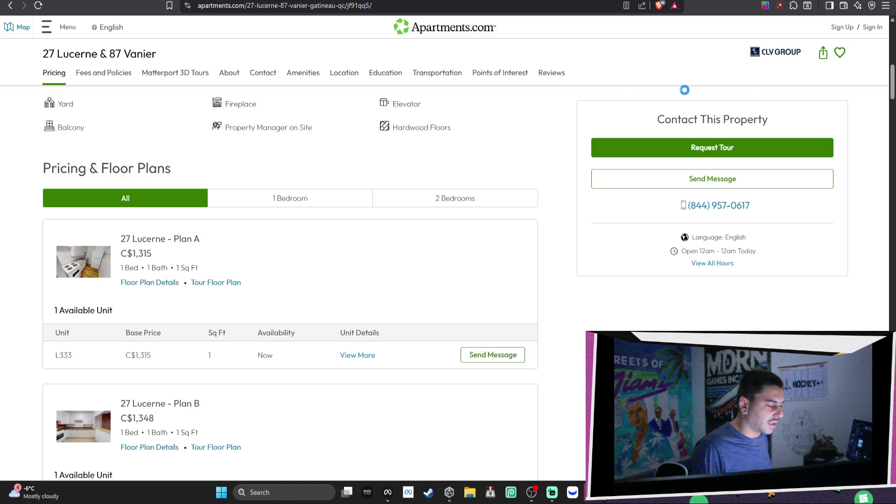
{"action": "left_click", "coordinate": [620, 434]}
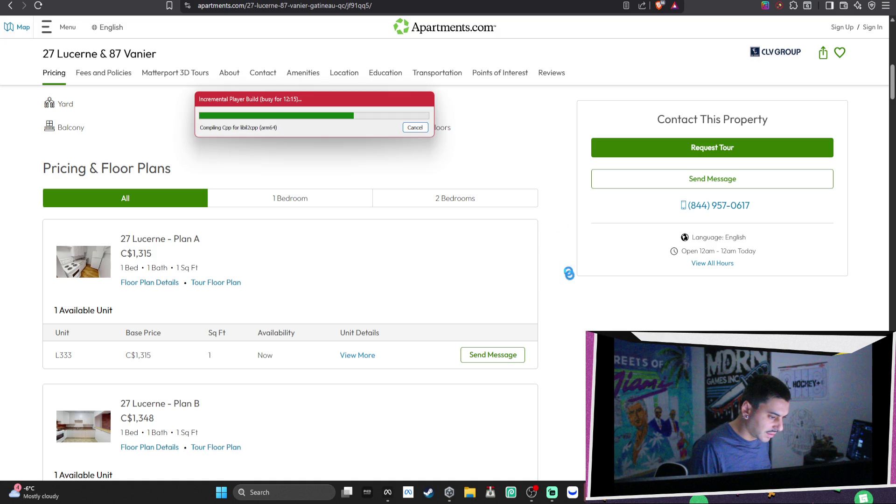
{"action": "left_click_drag", "start_coordinate": [487, 124], "coordinate": [539, 133]}
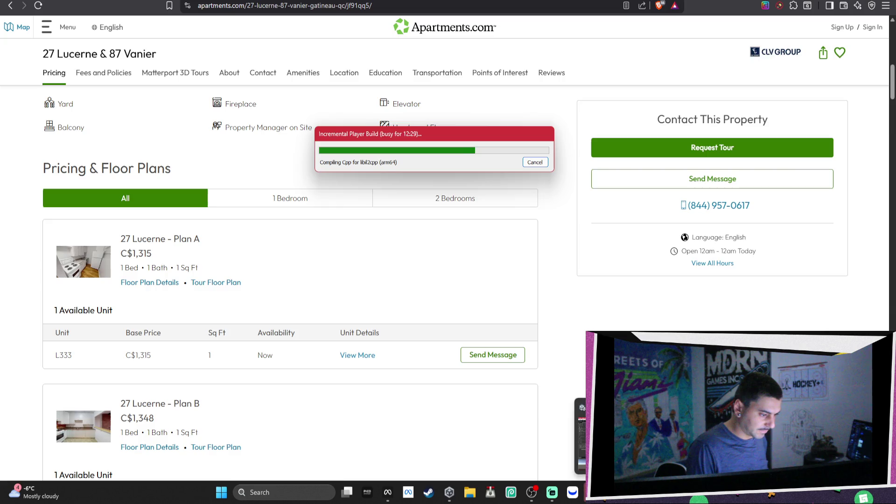
{"action": "scroll", "coordinate": [613, 229], "scroll_direction": "down", "scroll_amount": 5}
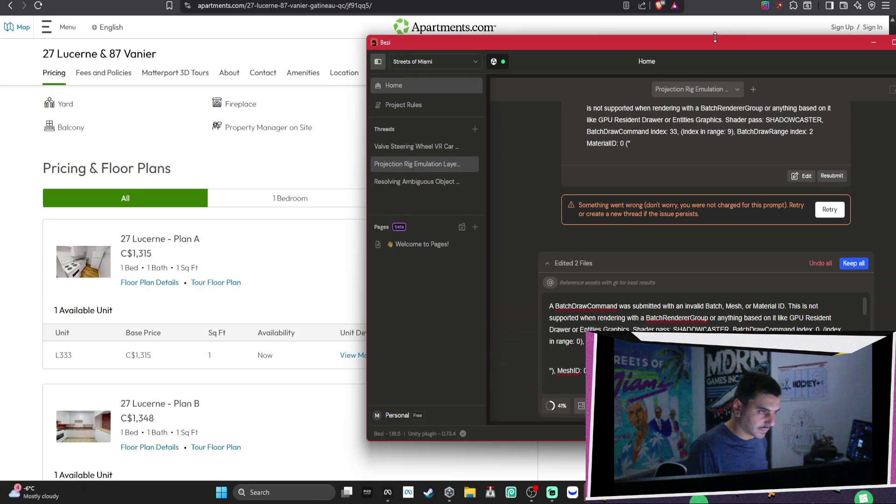
Shift the Bezi window left and down, then switch from the browser to Unity
{"action": "left_click_drag", "start_coordinate": [566, 45], "coordinate": [316, 51]}
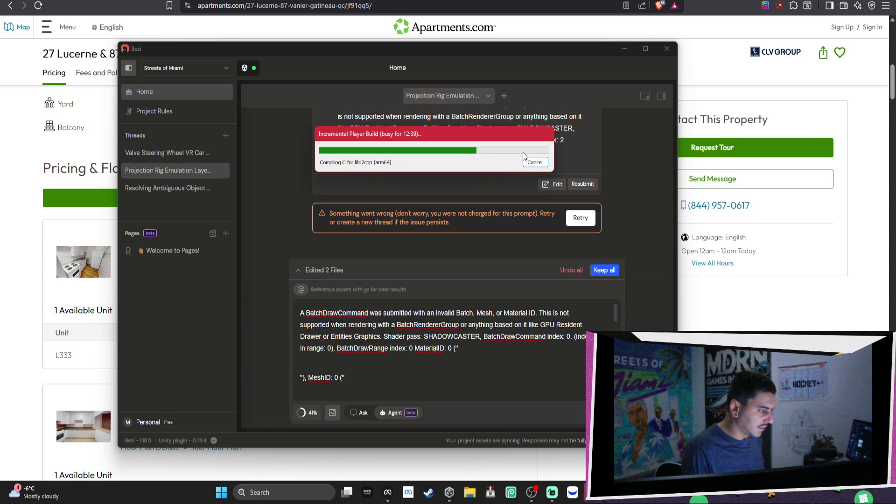
{"action": "key", "text": "ctrl+Tab"}
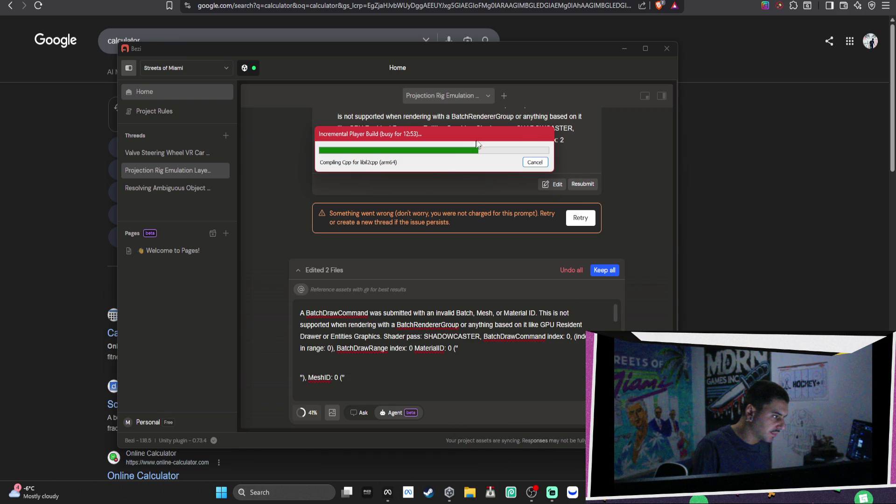
{"action": "mouse_move", "coordinate": [347, 45]}
{"action": "left_mouse_down"}
{"action": "mouse_move", "coordinate": [200, 22]}
{"action": "mouse_move", "coordinate": [216, 170]}
{"action": "mouse_move", "coordinate": [223, 93]}
{"action": "left_mouse_up"}
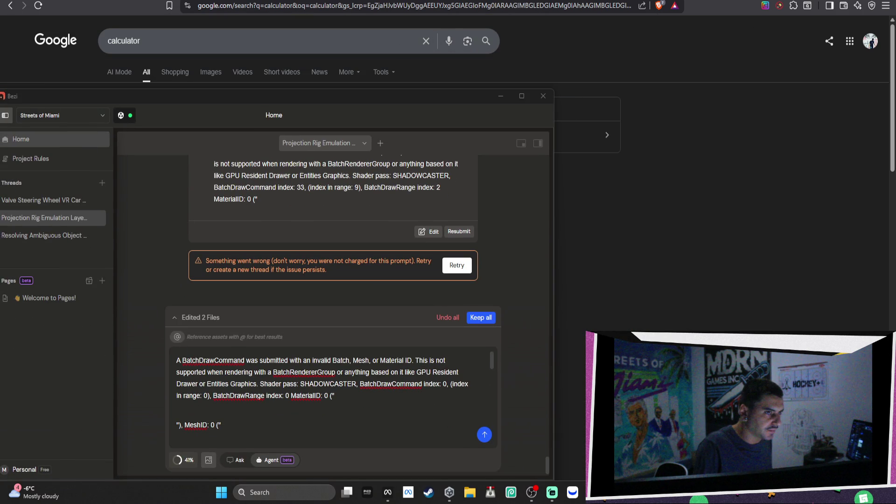
{"action": "key", "text": "alt+Tab"}
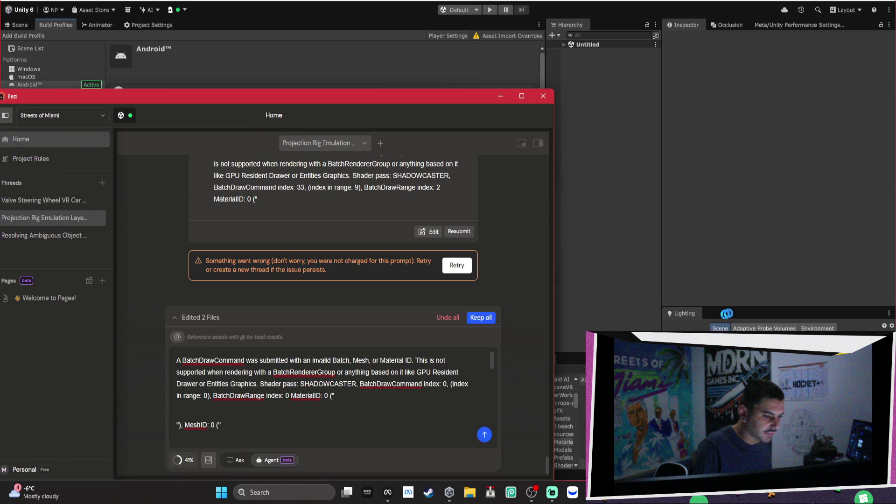
Move the assistant window aside and reposition the Incremental Player Build progress dialog to the right
{"action": "left_click_drag", "start_coordinate": [391, 97], "coordinate": [548, 57]}
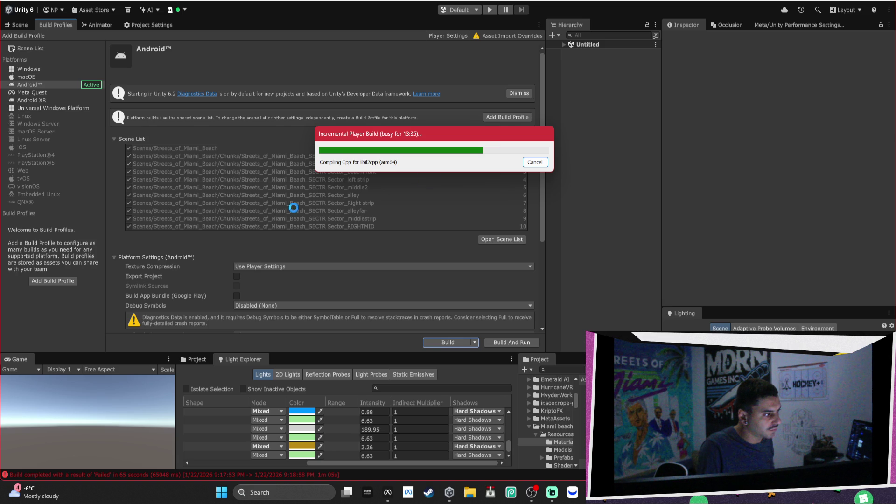
{"action": "mouse_move", "coordinate": [453, 140]}
{"action": "left_mouse_down"}
{"action": "mouse_move", "coordinate": [354, 73]}
{"action": "mouse_move", "coordinate": [367, 50]}
{"action": "left_mouse_up"}
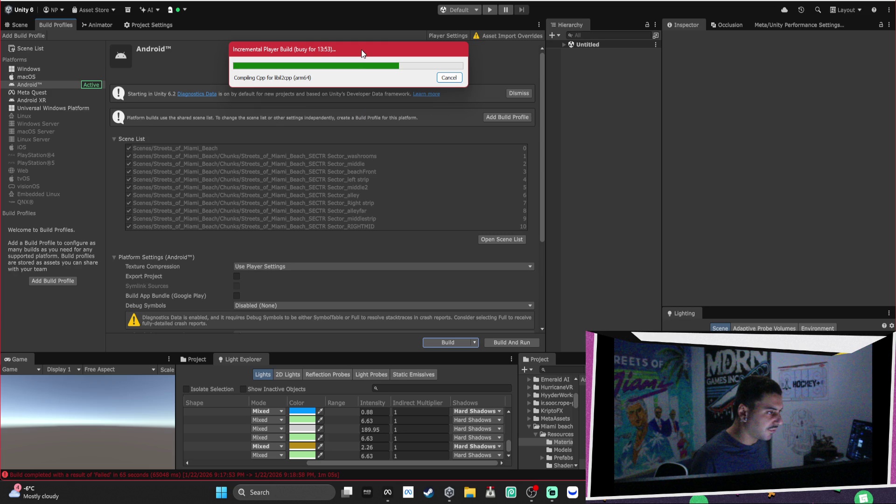
{"action": "mouse_move", "coordinate": [362, 50]}
{"action": "left_mouse_down"}
{"action": "mouse_move", "coordinate": [448, 105]}
{"action": "mouse_move", "coordinate": [704, 110]}
{"action": "mouse_move", "coordinate": [788, 127]}
{"action": "mouse_move", "coordinate": [775, 100]}
{"action": "left_mouse_up"}
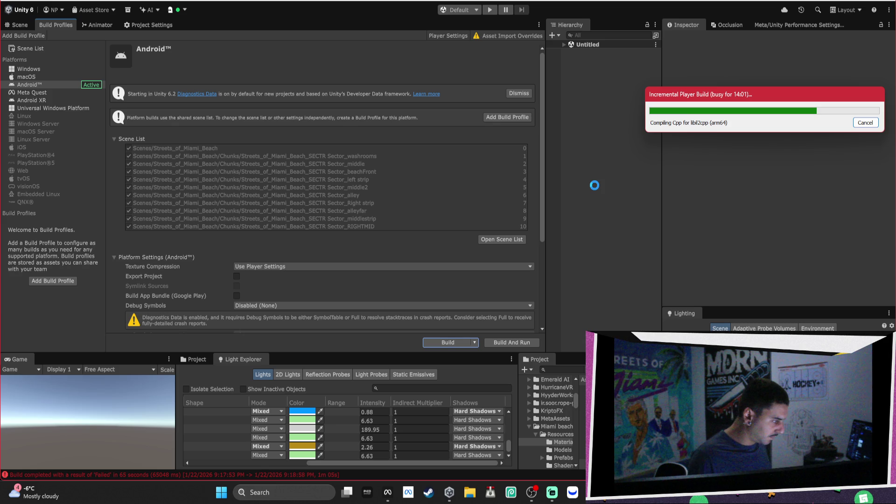
{"action": "left_click_drag", "start_coordinate": [717, 102], "coordinate": [703, 102]}
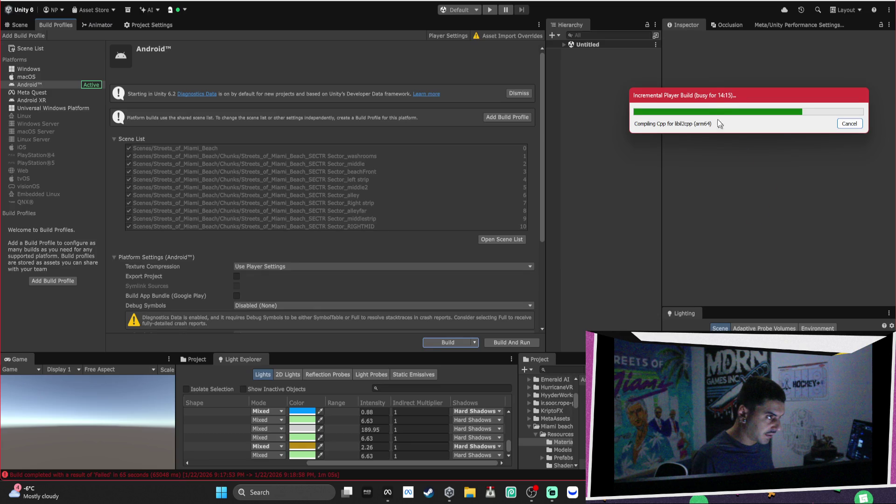
{"action": "left_click_drag", "start_coordinate": [705, 101], "coordinate": [642, 97]}
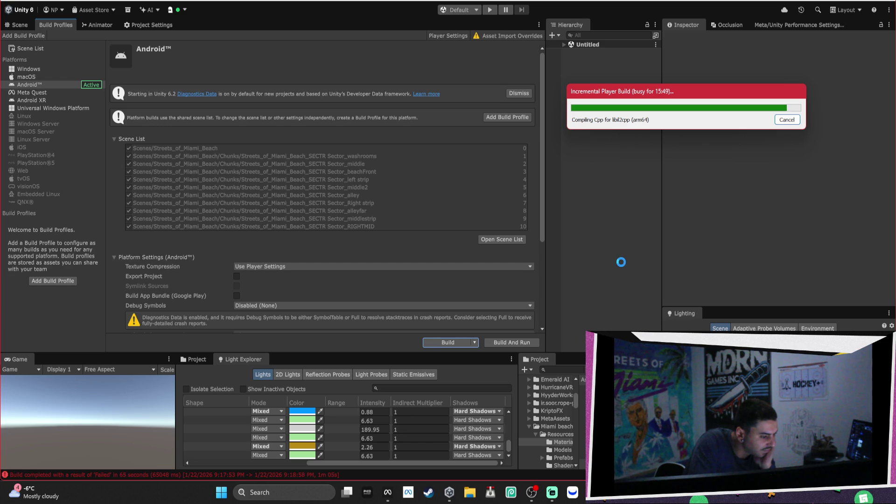
Switch from Unity to Brave's calculator result showing 21298 + 37000 = 58298
{"action": "key", "text": "alt+Tab"}
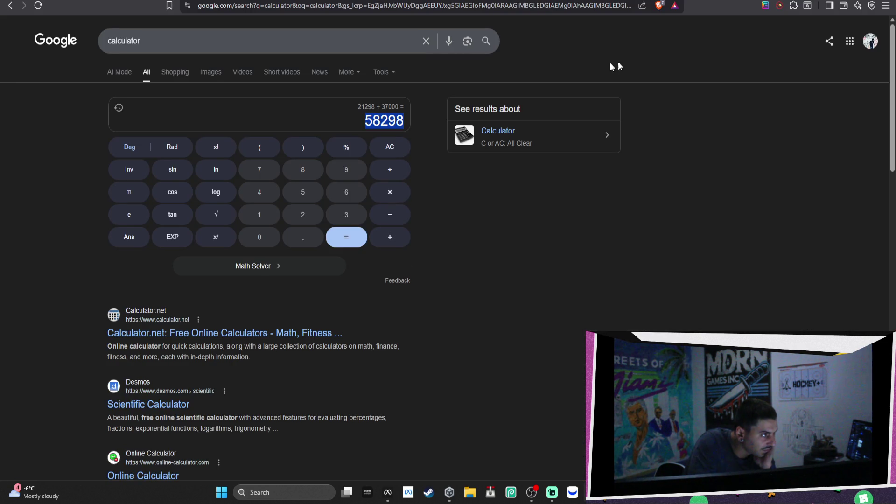
Load partner.steamgames.com/dashboard in a new tab and sign in to Steamworks
{"action": "key", "text": "ctrl+t"}
{"action": "type", "text": "p"}
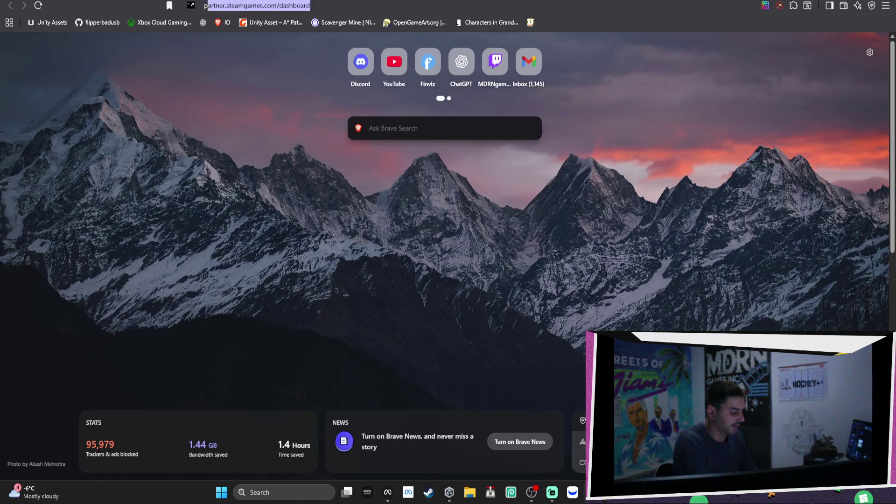
{"action": "key", "text": "Return"}
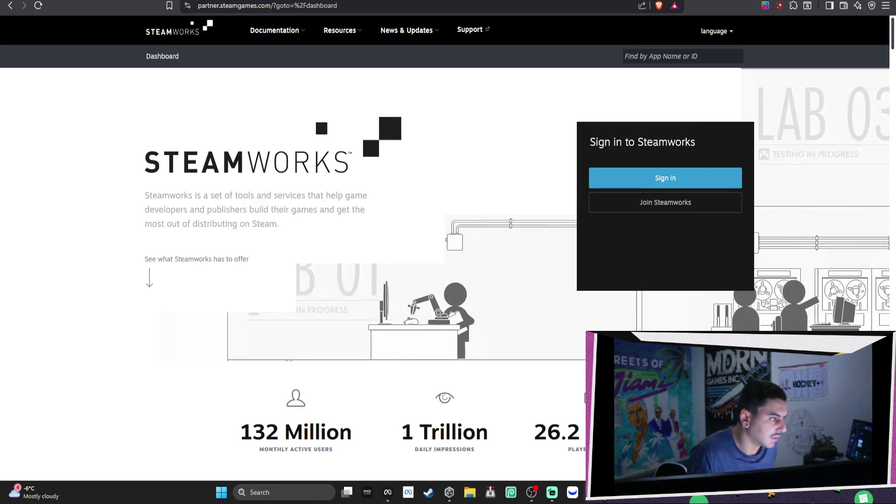
{"action": "left_click", "coordinate": [700, 174]}
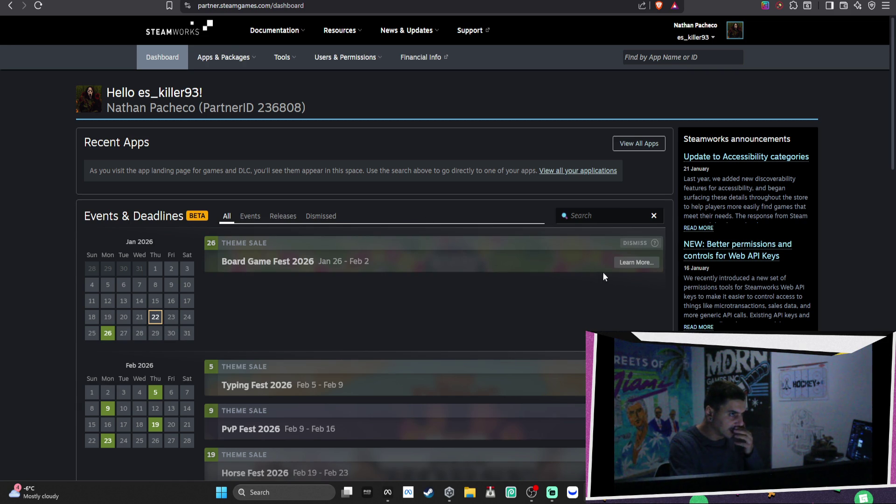
Scroll to Unreleased Apps and open the Streets of Miami VR app page
{"action": "scroll", "coordinate": [605, 272], "scroll_direction": "down", "scroll_amount": 4}
{"action": "scroll", "coordinate": [605, 272], "scroll_direction": "down", "scroll_amount": 5}
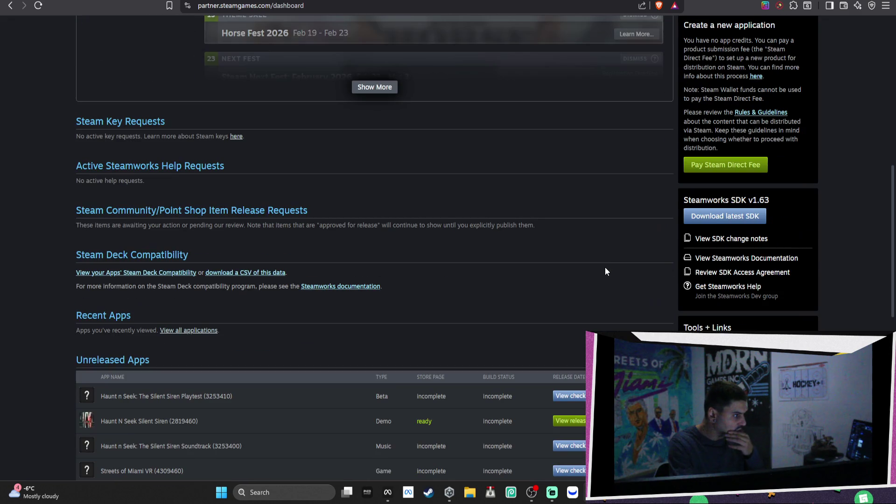
{"action": "scroll", "coordinate": [605, 271], "scroll_direction": "down", "scroll_amount": 1}
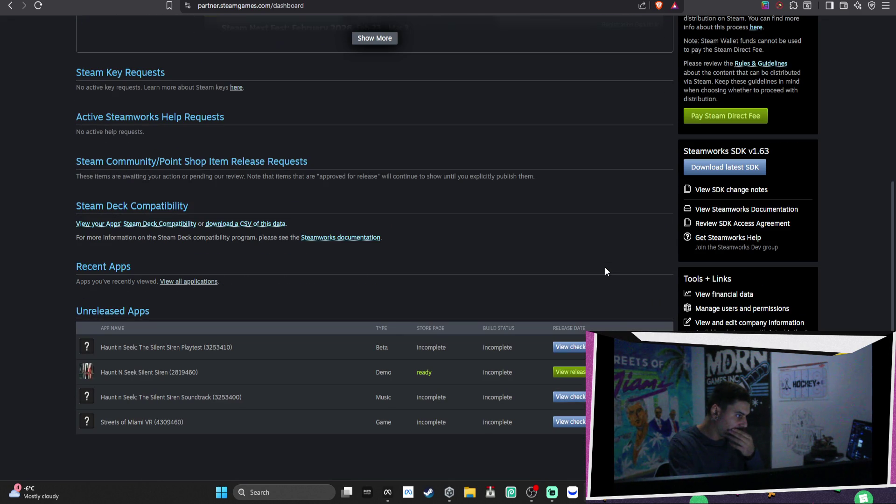
{"action": "left_click", "coordinate": [584, 421]}
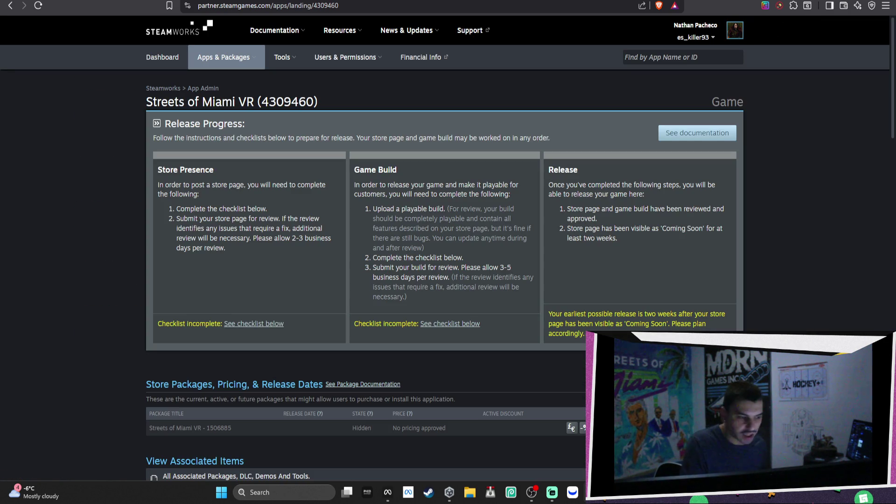
Find and highlight the Streets of Miami VR specified release date, Jun 2, 2026
{"action": "scroll", "coordinate": [576, 385], "scroll_direction": "down", "scroll_amount": 3}
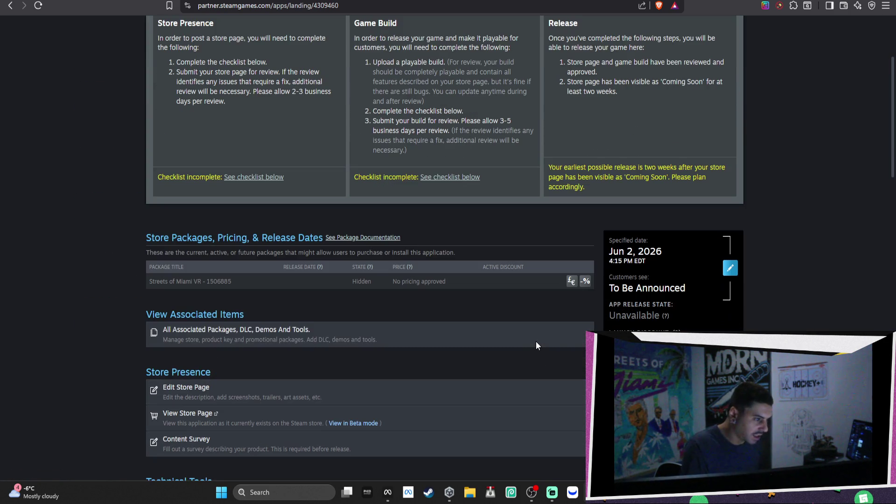
{"action": "left_click_drag", "start_coordinate": [676, 256], "coordinate": [580, 246]}
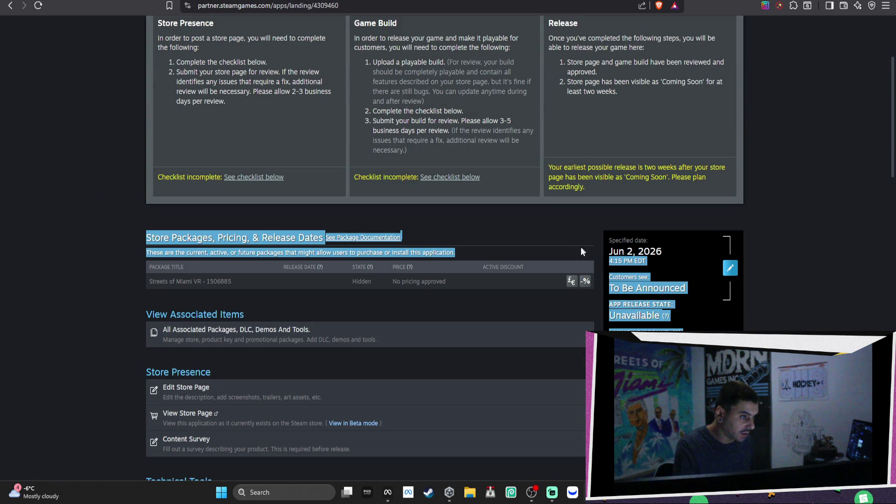
{"action": "left_click", "coordinate": [658, 251]}
{"action": "left_click_drag", "start_coordinate": [664, 253], "coordinate": [614, 247]}
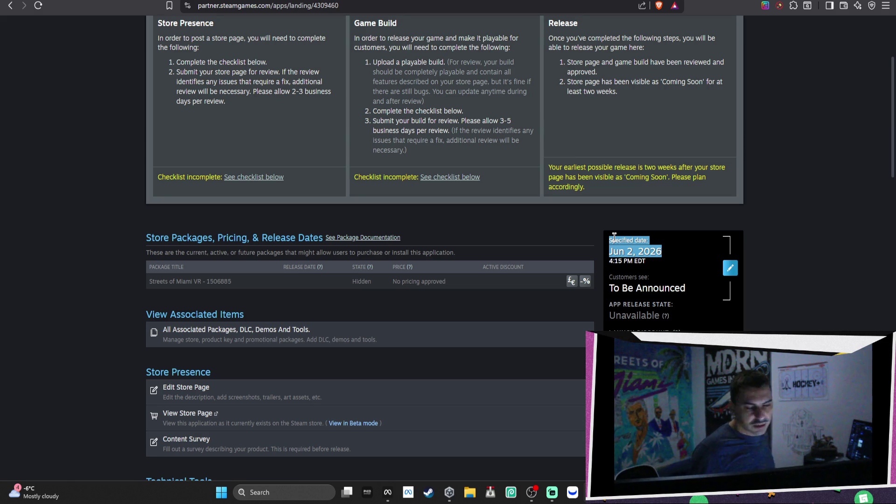
{"action": "left_click", "coordinate": [774, 254]}
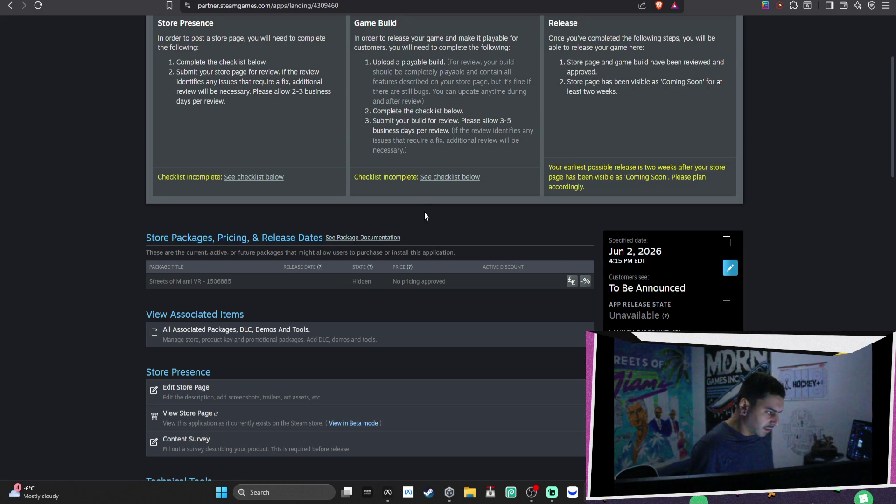
Open the Store Page Admin's Graphical Assets editor for Streets of Miami VR
{"action": "scroll", "coordinate": [425, 207], "scroll_direction": "down", "scroll_amount": 2}
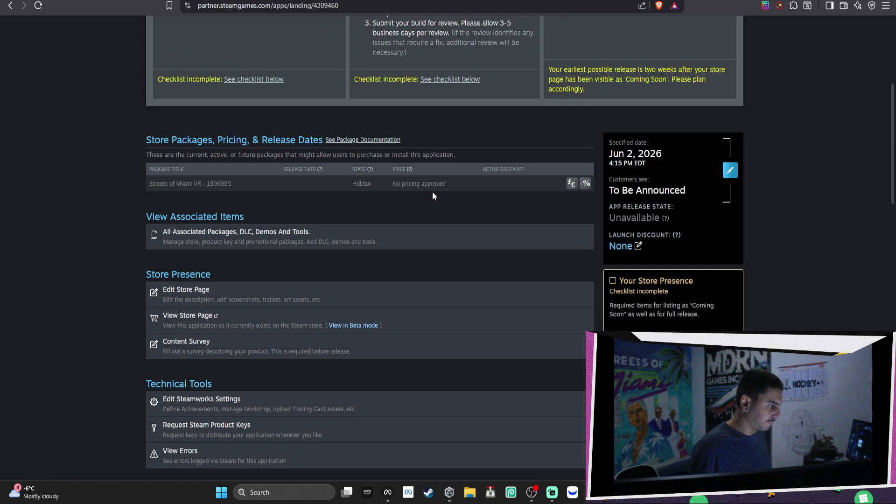
{"action": "scroll", "coordinate": [432, 192], "scroll_direction": "down", "scroll_amount": 1}
{"action": "scroll", "coordinate": [432, 195], "scroll_direction": "down", "scroll_amount": 1}
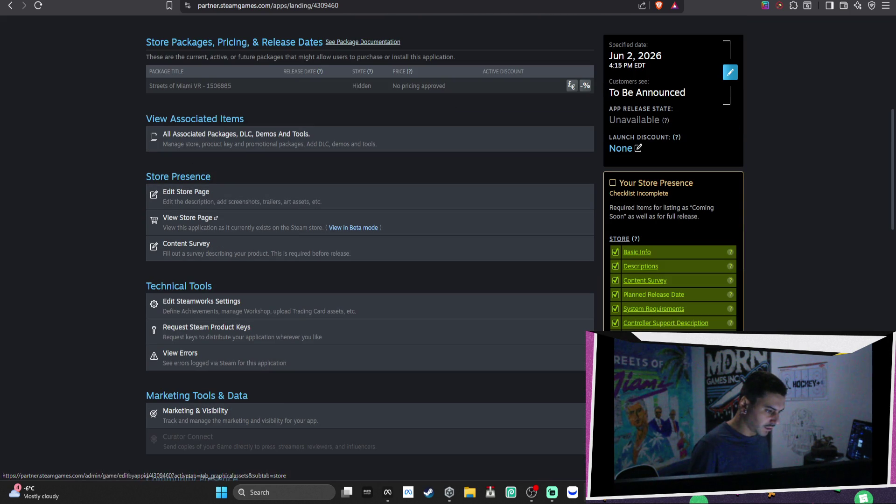
{"action": "left_click", "coordinate": [434, 198]}
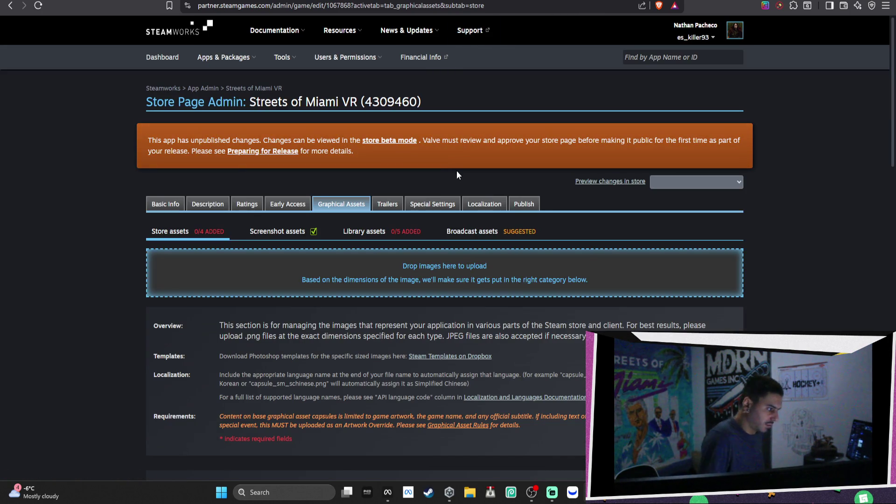
Check the empty Header Capsule slot, then start a computer search for Photopea
{"action": "scroll", "coordinate": [456, 170], "scroll_direction": "down", "scroll_amount": 2}
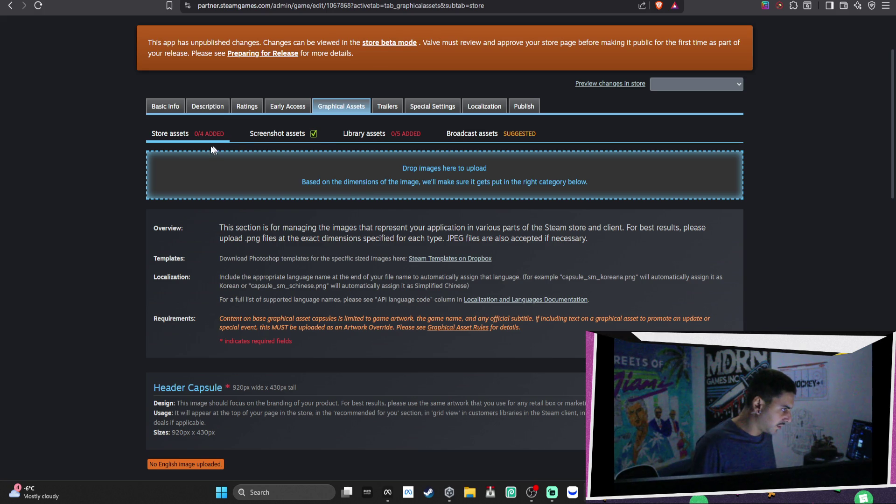
{"action": "left_click", "coordinate": [331, 496]}
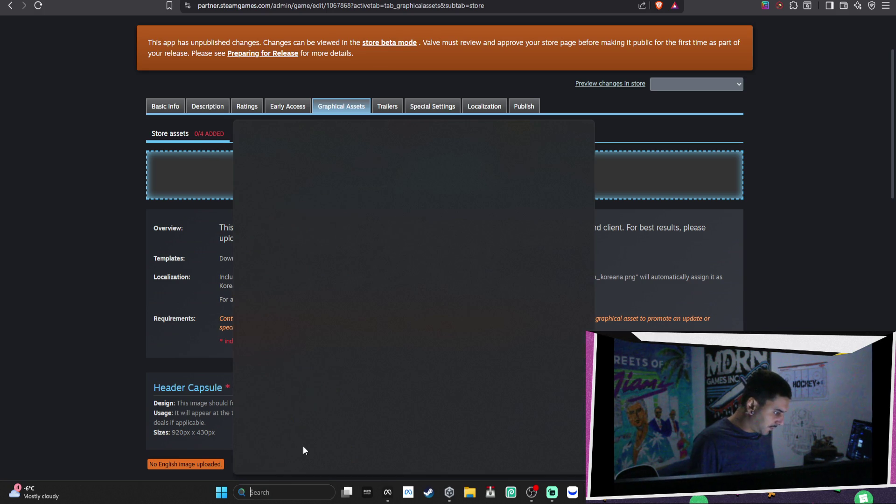
Launch Photopea and copy the Header Capsule size 920px x 430px from the Steam page
{"action": "type", "text": "photopea"}
{"action": "key", "text": "Return"}
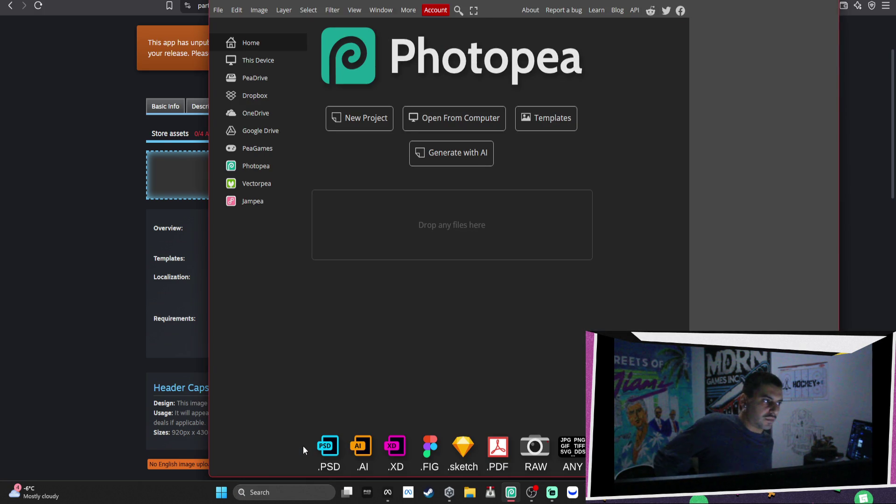
{"action": "left_click", "coordinate": [104, 262]}
{"action": "scroll", "coordinate": [280, 207], "scroll_direction": "down", "scroll_amount": 3}
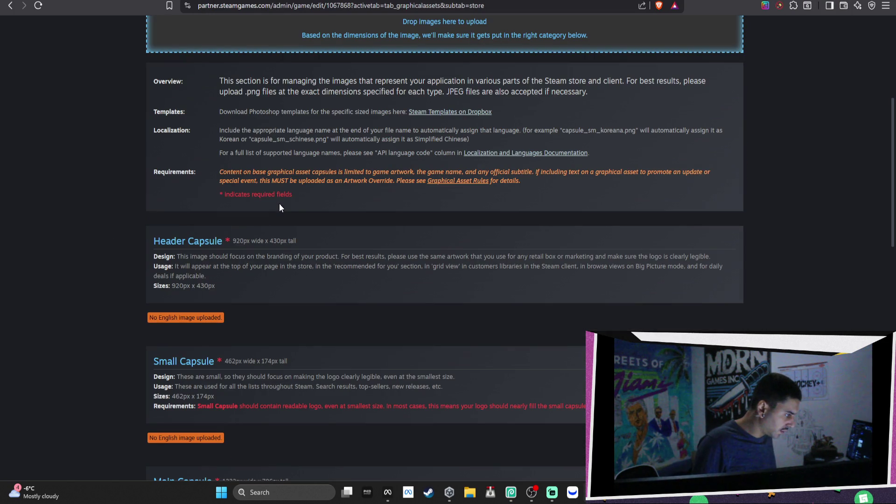
{"action": "left_click_drag", "start_coordinate": [216, 286], "coordinate": [170, 286]}
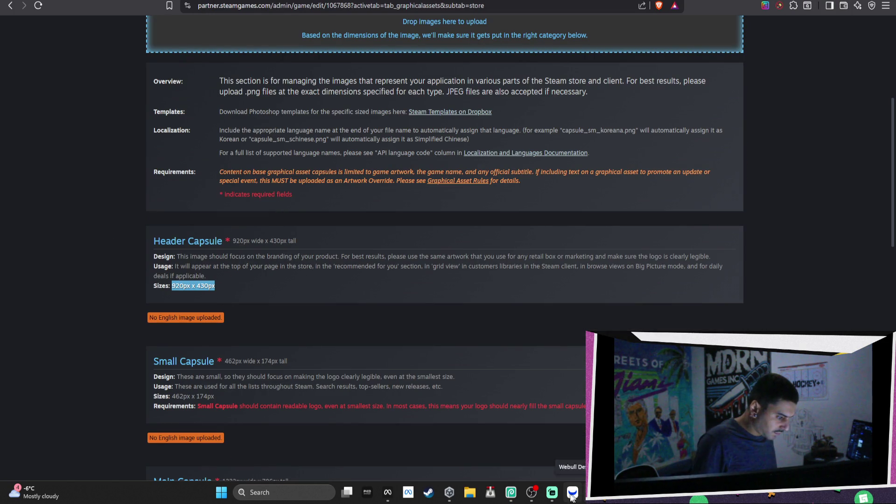
Start a new Photopea project sized 920 × 430 px
{"action": "left_click", "coordinate": [512, 493]}
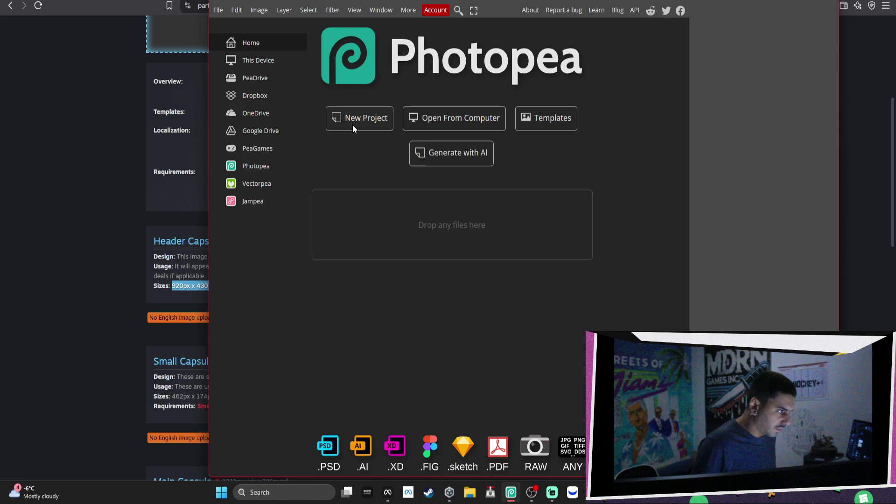
{"action": "left_click", "coordinate": [352, 124]}
{"action": "left_click", "coordinate": [513, 91]}
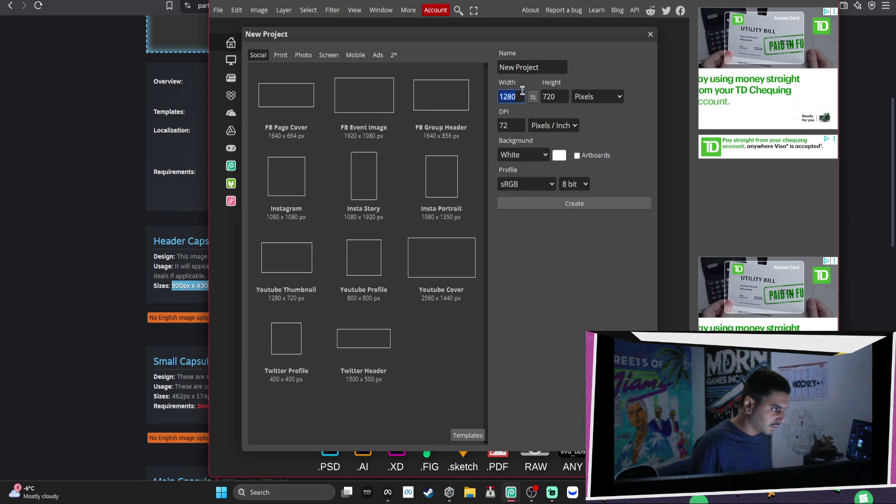
{"action": "key", "text": "ctrl+v"}
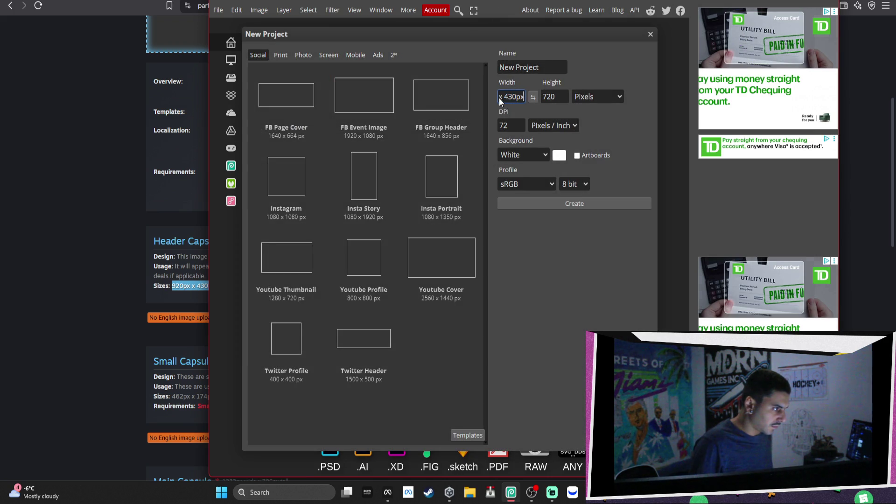
{"action": "left_click", "coordinate": [505, 98]}
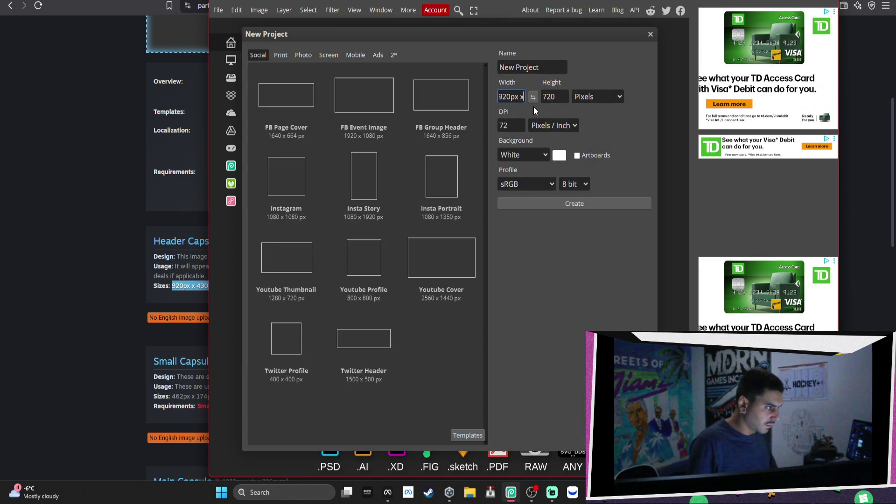
{"action": "left_click", "coordinate": [555, 96]}
{"action": "left_click", "coordinate": [513, 96]}
{"action": "type", "text": "920"}
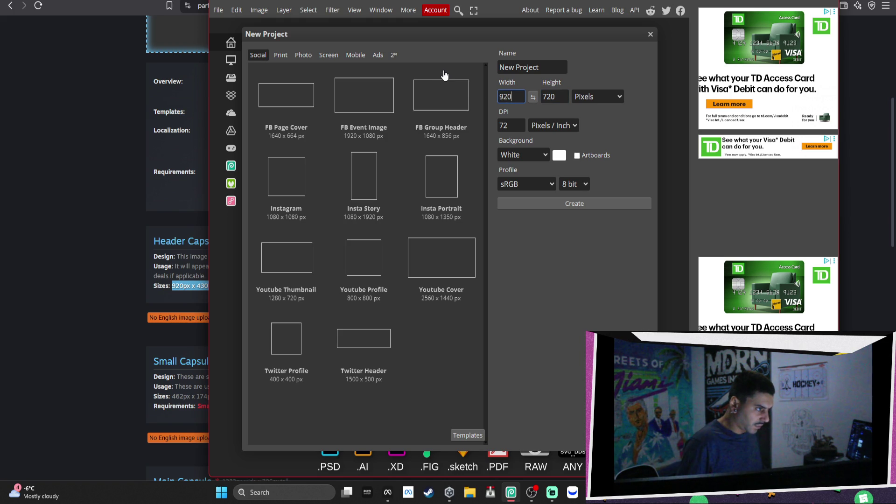
{"action": "key", "text": "Tab"}
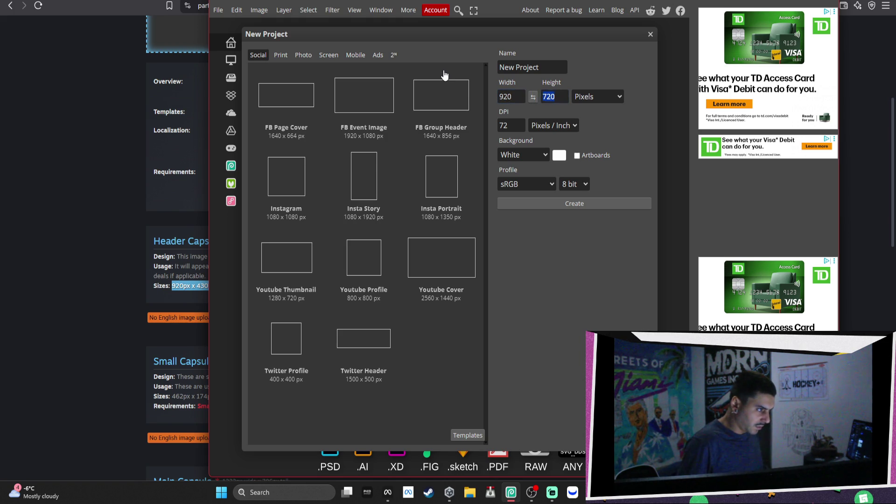
{"action": "type", "text": "4"}
{"action": "key", "text": "Tab"}
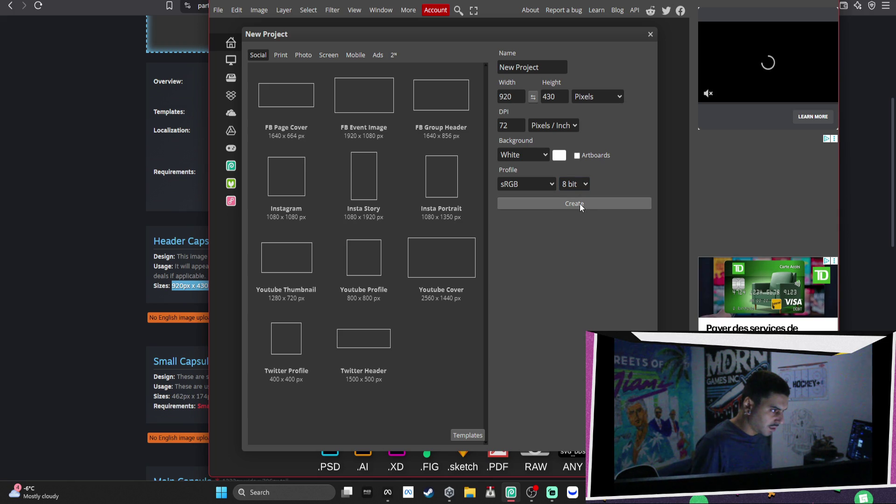
Give the new project a transparent background and 16-bit depth, and create it
{"action": "left_click", "coordinate": [537, 155]}
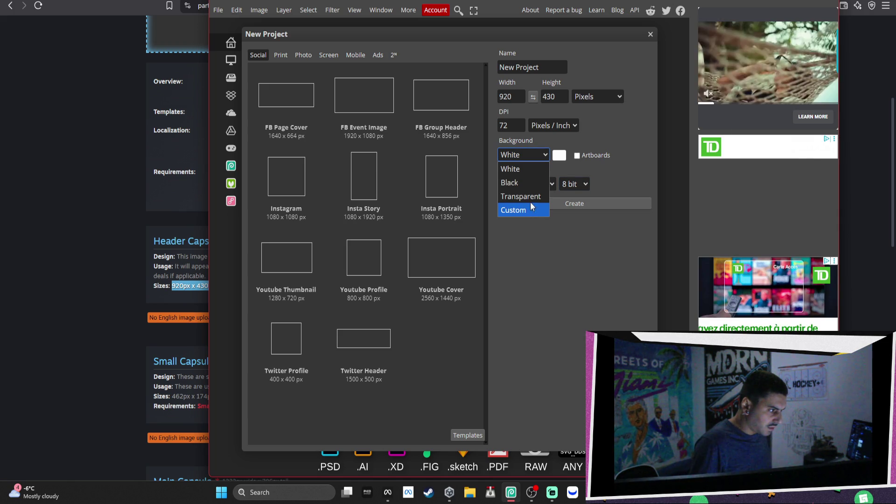
{"action": "left_click", "coordinate": [539, 200]}
{"action": "left_click", "coordinate": [567, 186]}
{"action": "left_click", "coordinate": [569, 208]}
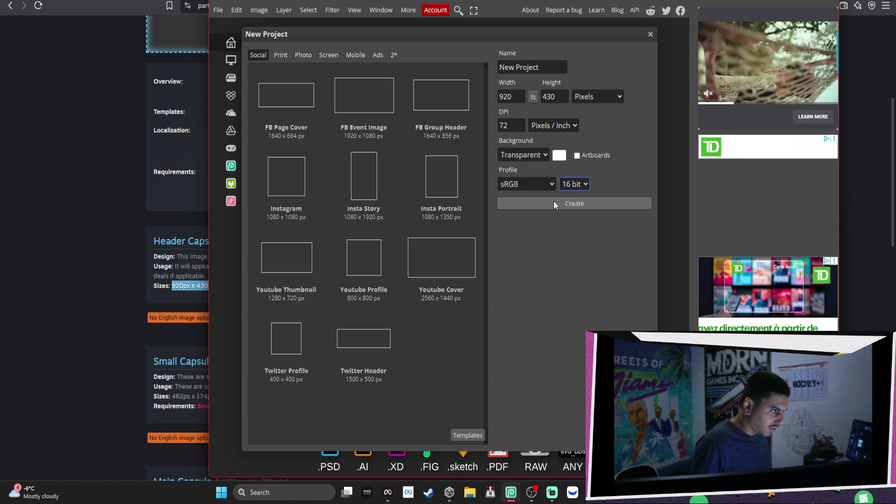
{"action": "left_click", "coordinate": [545, 204]}
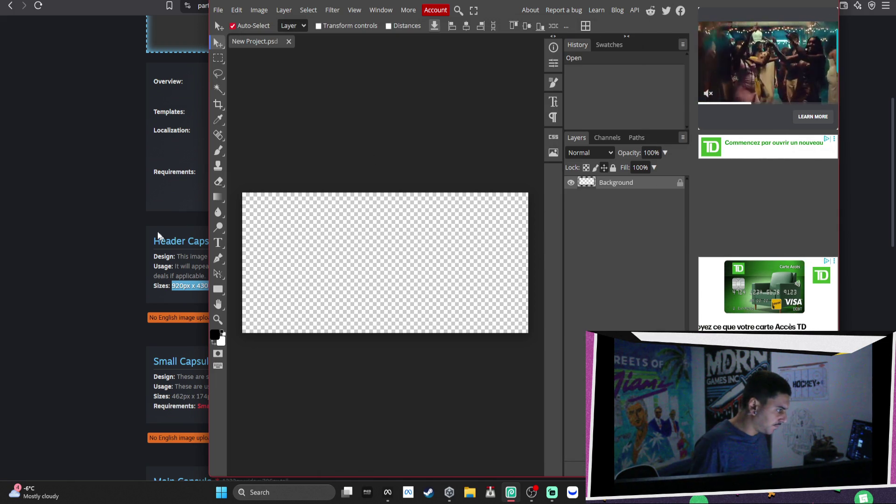
Switch back to the Steam store assets page showing the Header Capsule requirements
{"action": "left_click", "coordinate": [117, 236]}
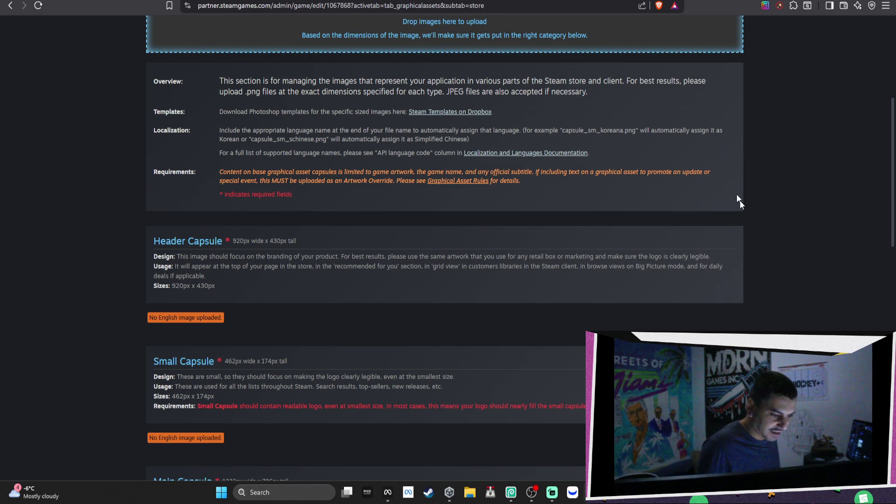
Search 'weather toronto' and open the Toronto hourly forecast page
{"action": "key", "text": "ctrl+t"}
{"action": "type", "text": "weather toronto"}
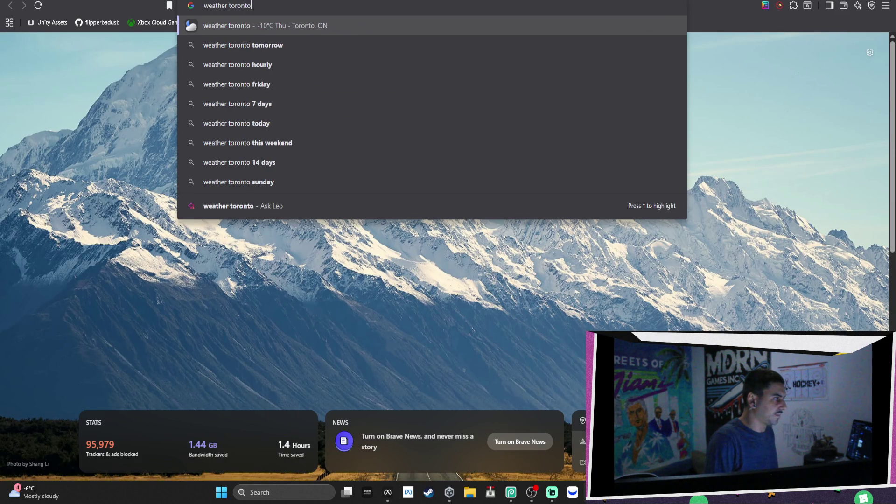
{"action": "key", "text": "Return"}
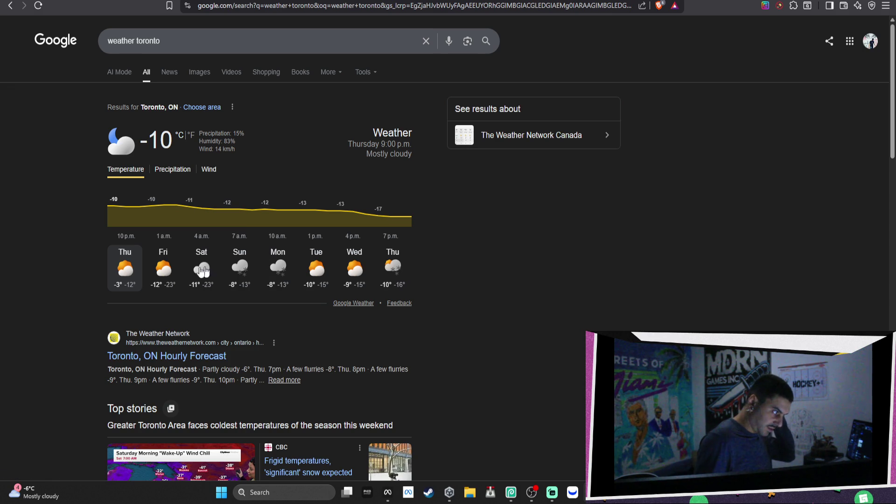
{"action": "scroll", "coordinate": [284, 329], "scroll_direction": "down", "scroll_amount": 3}
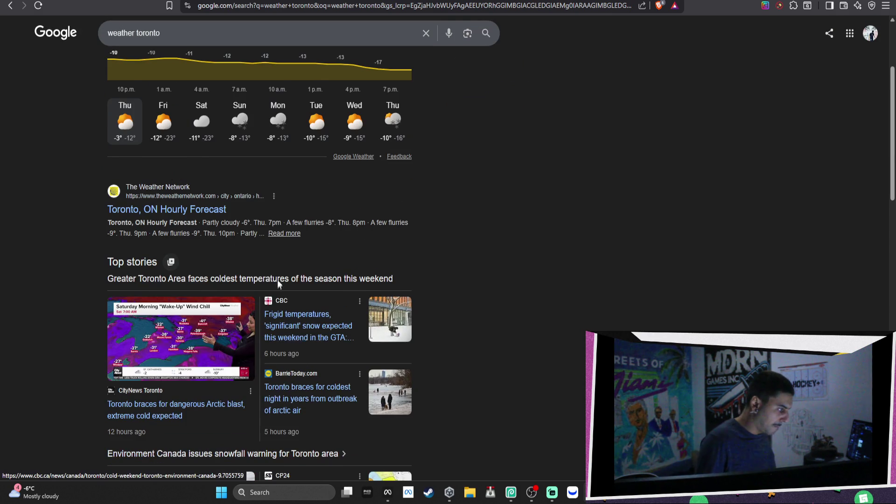
{"action": "scroll", "coordinate": [287, 329], "scroll_direction": "up", "scroll_amount": 3}
{"action": "right_click", "coordinate": [296, 329]}
{"action": "left_click", "coordinate": [203, 355]}
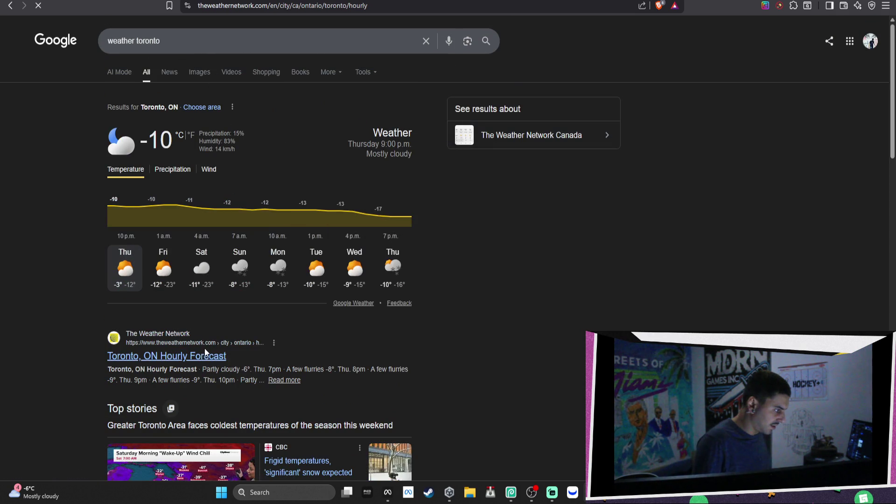
Snip a screenshot of Saturday's early-morning rows showing −23° to −25°
{"action": "scroll", "coordinate": [632, 126], "scroll_direction": "down", "scroll_amount": 5}
{"action": "scroll", "coordinate": [631, 123], "scroll_direction": "down", "scroll_amount": 15}
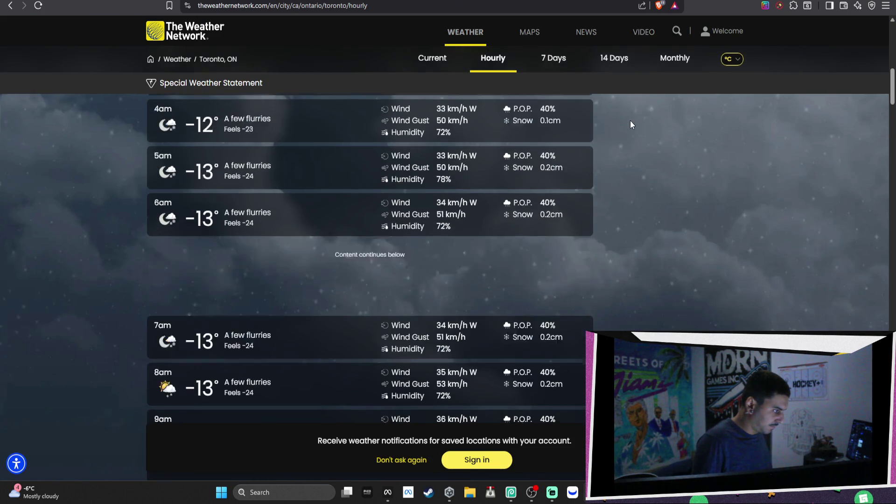
{"action": "scroll", "coordinate": [629, 123], "scroll_direction": "down", "scroll_amount": 5}
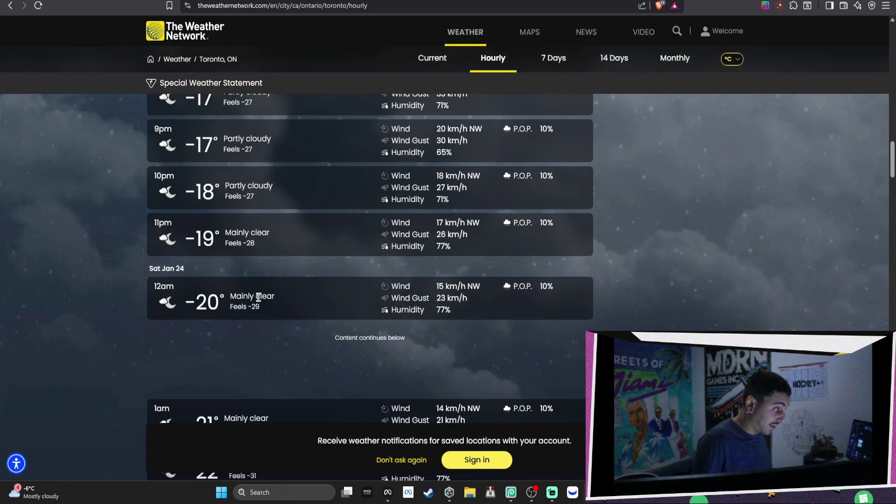
{"action": "scroll", "coordinate": [280, 294], "scroll_direction": "down", "scroll_amount": 8}
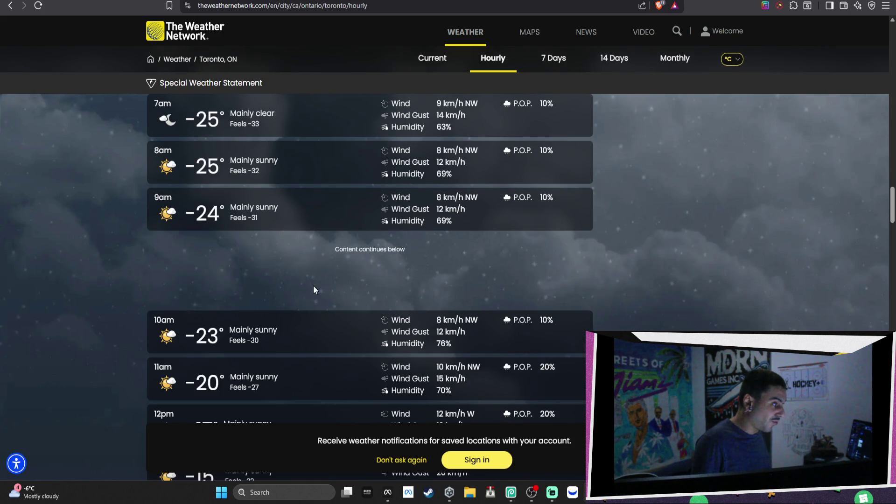
{"action": "scroll", "coordinate": [313, 283], "scroll_direction": "down", "scroll_amount": 4}
{"action": "scroll", "coordinate": [304, 281], "scroll_direction": "up", "scroll_amount": 7}
{"action": "left_click_drag", "start_coordinate": [267, 232], "coordinate": [117, 217]}
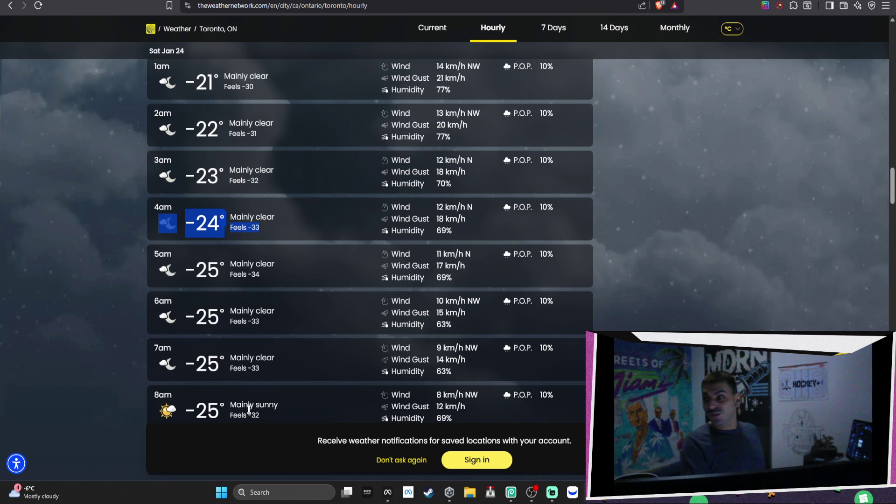
{"action": "scroll", "coordinate": [301, 463], "scroll_direction": "up", "scroll_amount": 13}
{"action": "scroll", "coordinate": [298, 463], "scroll_direction": "down", "scroll_amount": 20}
{"action": "scroll", "coordinate": [279, 365], "scroll_direction": "up", "scroll_amount": 7}
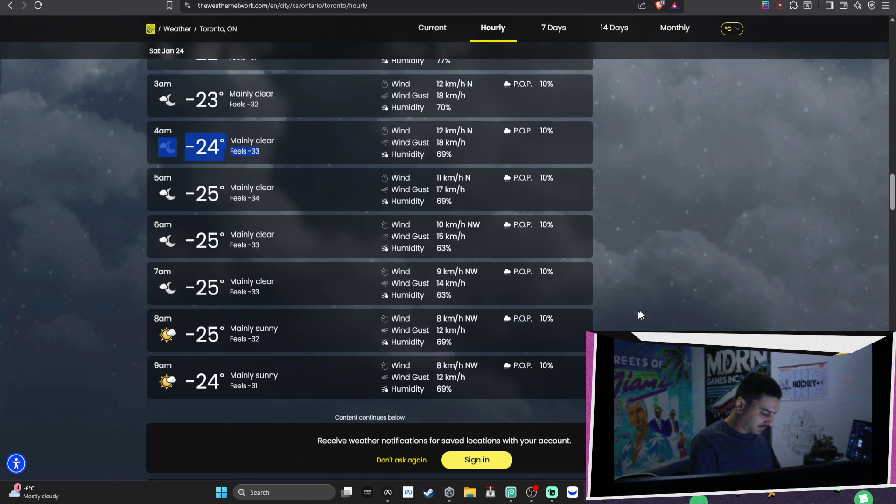
{"action": "left_click", "coordinate": [373, 225]}
{"action": "key", "text": "super+shift+s"}
{"action": "mouse_move", "coordinate": [77, 60]}
{"action": "left_mouse_down"}
{"action": "mouse_move", "coordinate": [611, 273]}
{"action": "mouse_move", "coordinate": [710, 406]}
{"action": "left_mouse_up"}
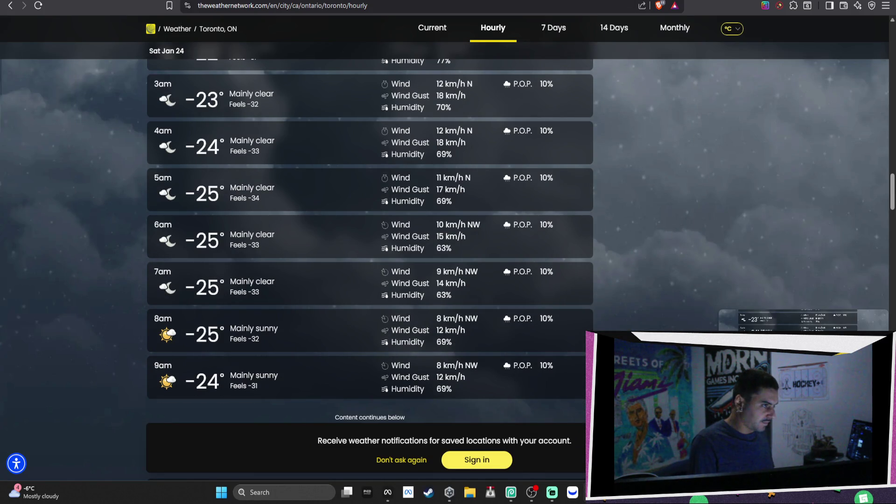
Search 'disd' in a new browser tab
{"action": "left_click", "coordinate": [807, 6]}
{"action": "key", "text": "ctrl+t"}
{"action": "type", "text": "d"}
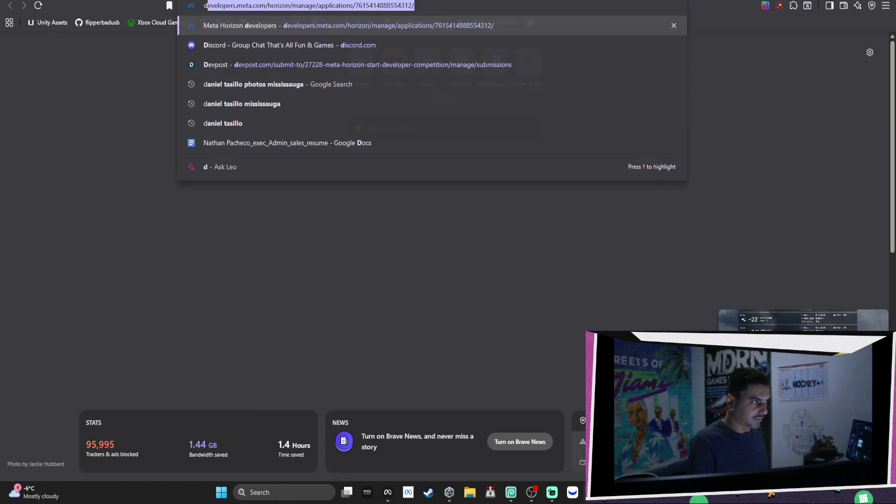
{"action": "type", "text": "isd"}
{"action": "key", "text": "Return"}
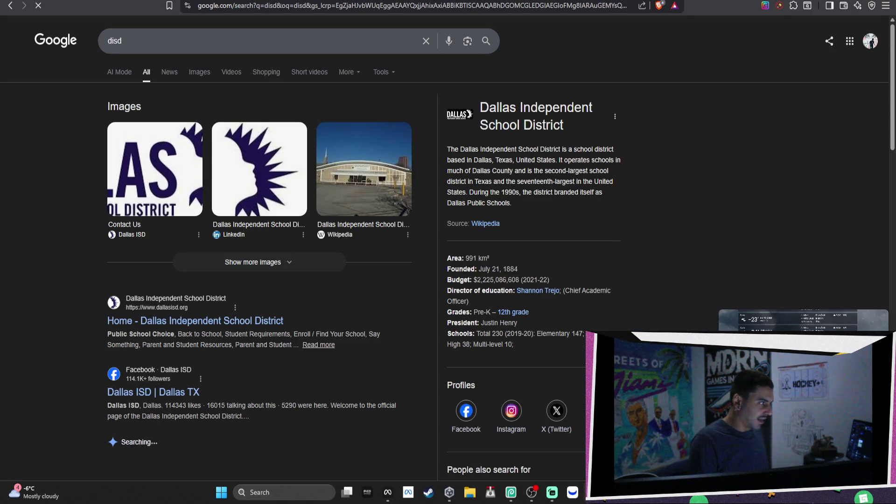
Open Discord on the web and post the forecast screenshot in the Vr oldies chat
{"action": "left_click", "coordinate": [435, 9]}
{"action": "type", "text": "disc"}
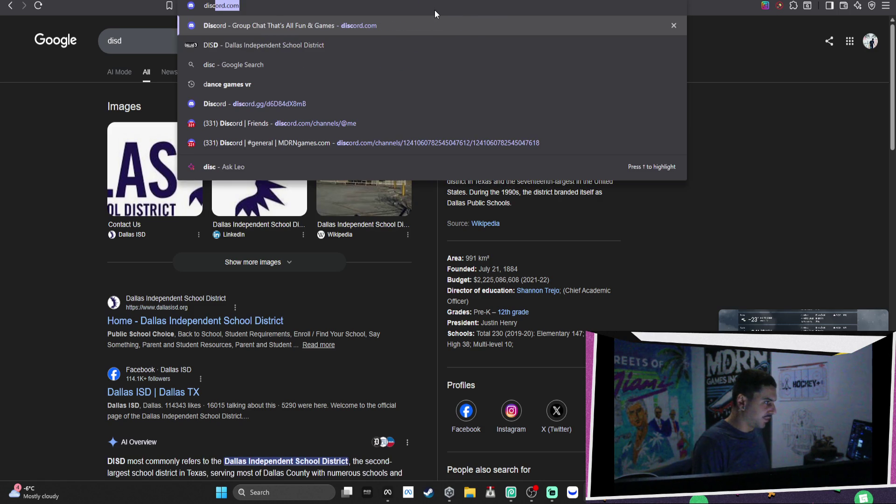
{"action": "key", "text": "Return"}
{"action": "left_click", "coordinate": [822, 46]}
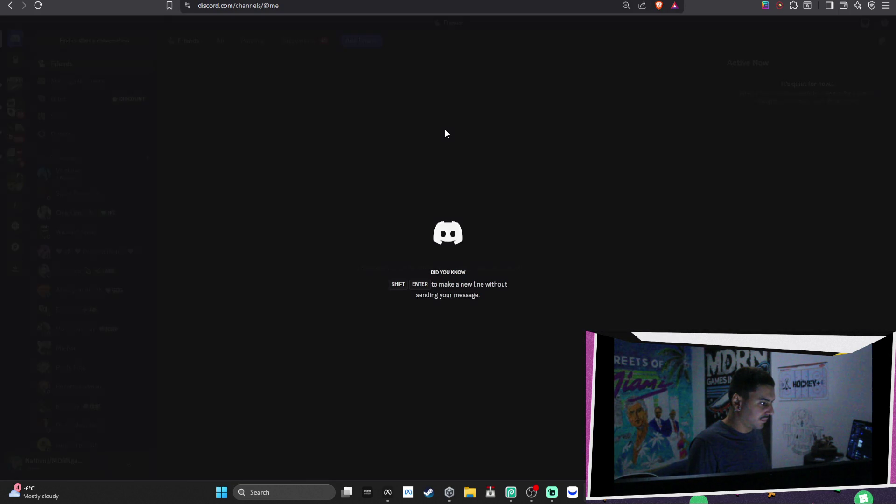
{"action": "left_click", "coordinate": [75, 173]}
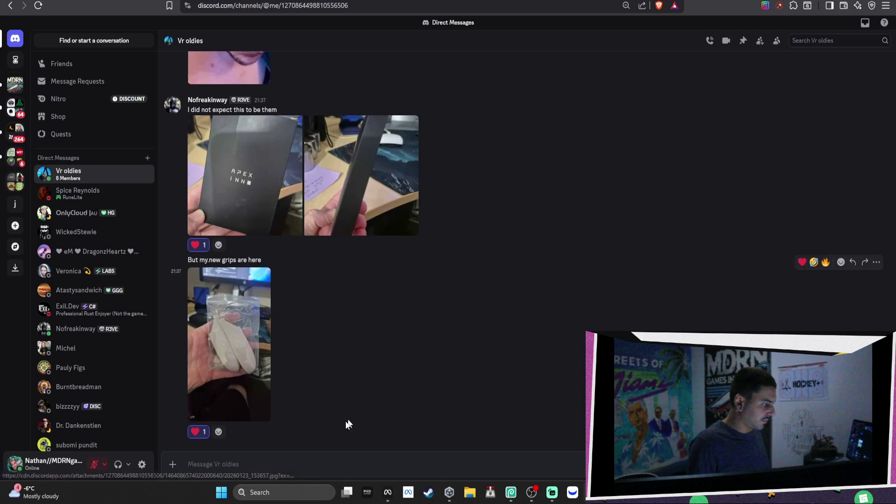
{"action": "key", "text": "ctrl+v"}
{"action": "key", "text": "Return"}
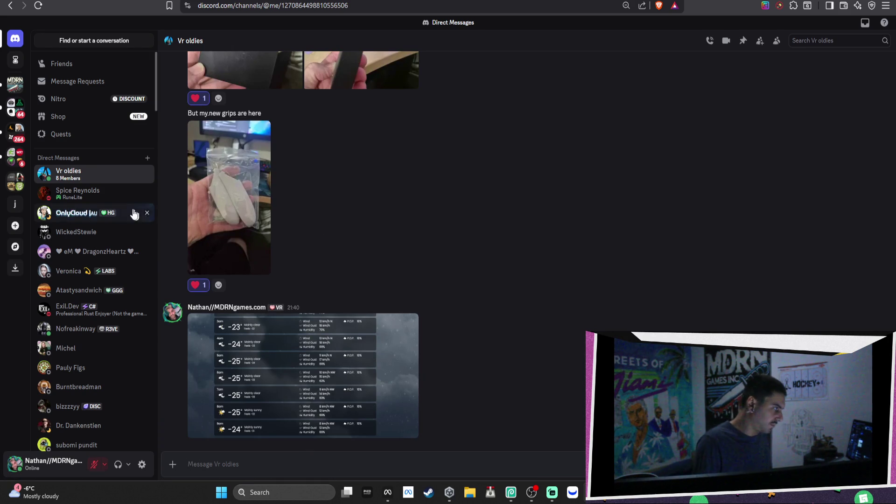
Send the same screenshot in a direct message to a friend, then return to Unity
{"action": "left_click", "coordinate": [117, 192]}
{"action": "key", "text": "ctrl+v"}
{"action": "key", "text": "Return"}
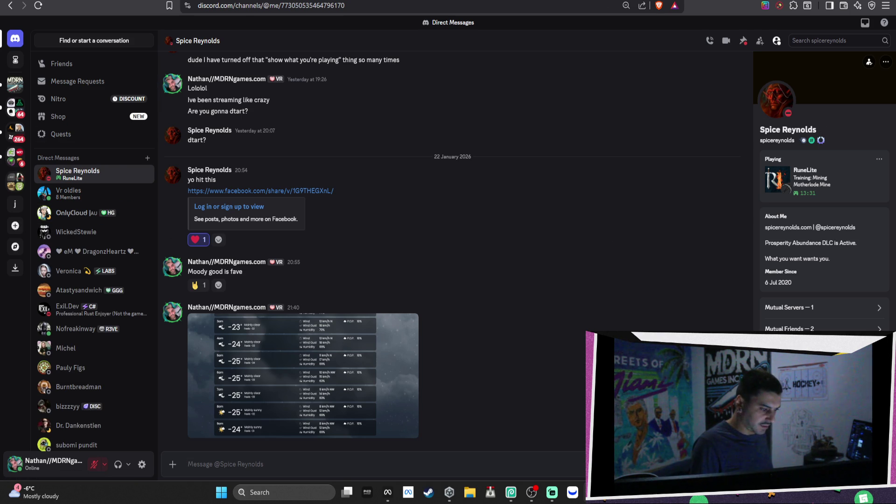
{"action": "key", "text": "alt+Tab"}
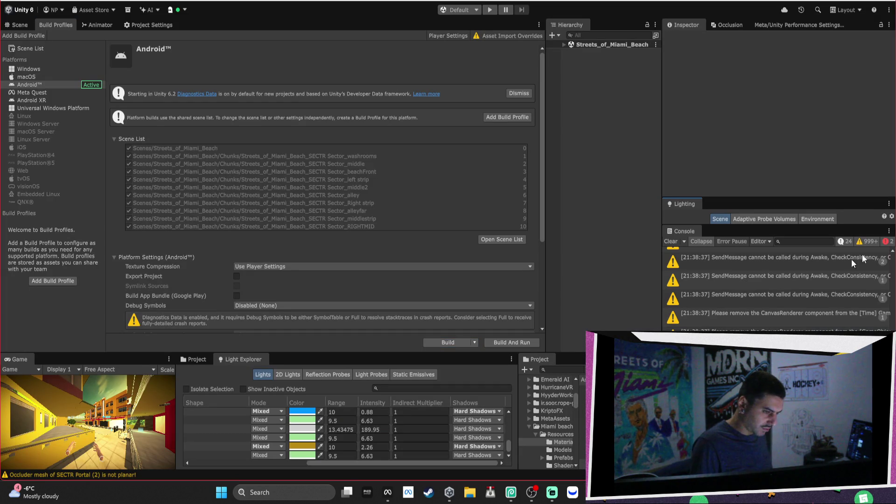
Show only info messages in the Console, then start an ALPHA build upload in Meta Quest Developer Hub
{"action": "left_click", "coordinate": [866, 244]}
{"action": "left_click", "coordinate": [885, 241]}
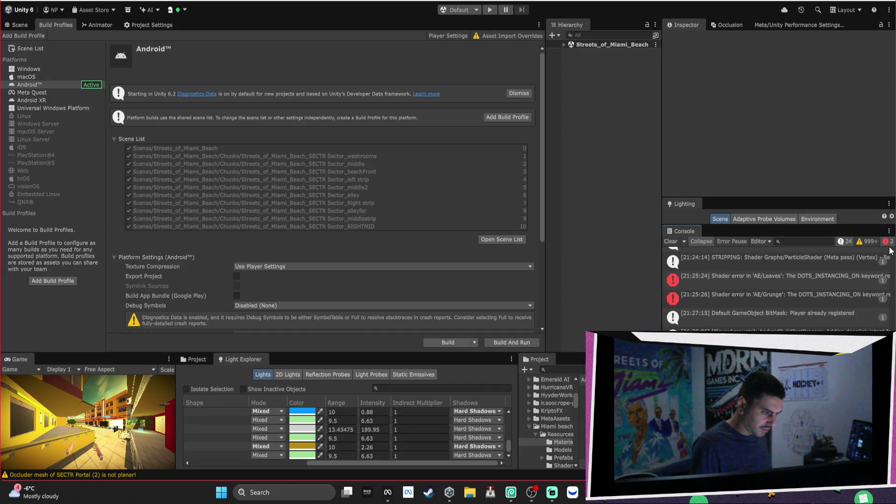
{"action": "left_click", "coordinate": [887, 242]}
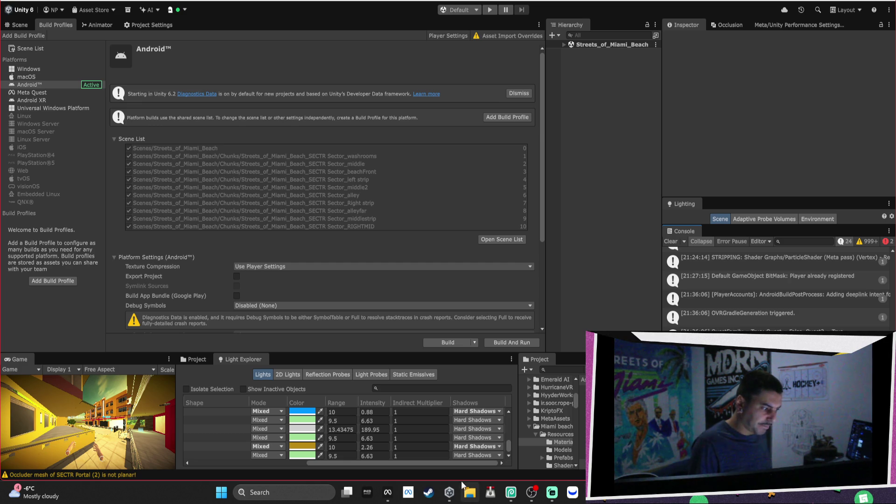
{"action": "left_click", "coordinate": [387, 492]}
{"action": "left_click", "coordinate": [605, 326]}
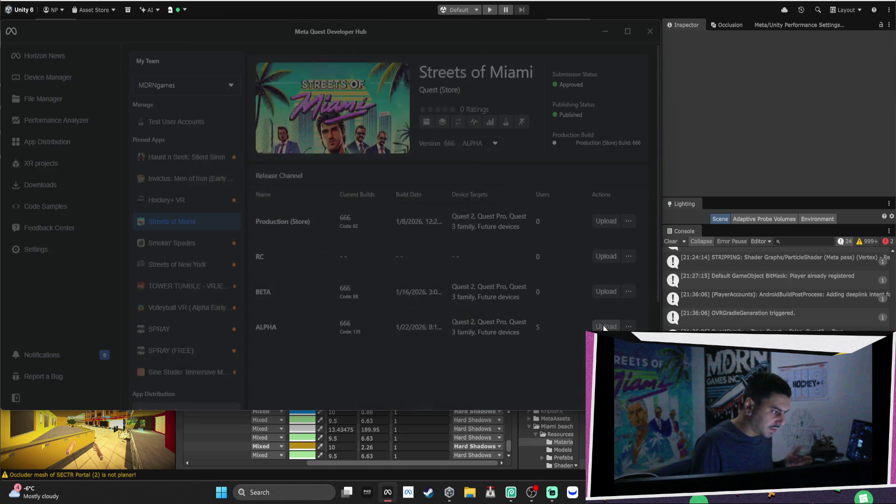
Confirm the ALPHA build upload and minimize the developer hub
{"action": "left_click", "coordinate": [441, 388]}
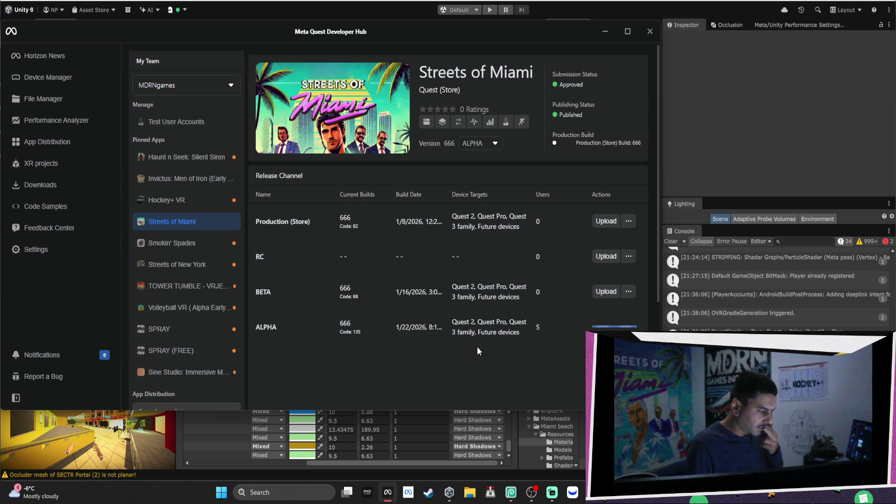
{"action": "left_click", "coordinate": [604, 31]}
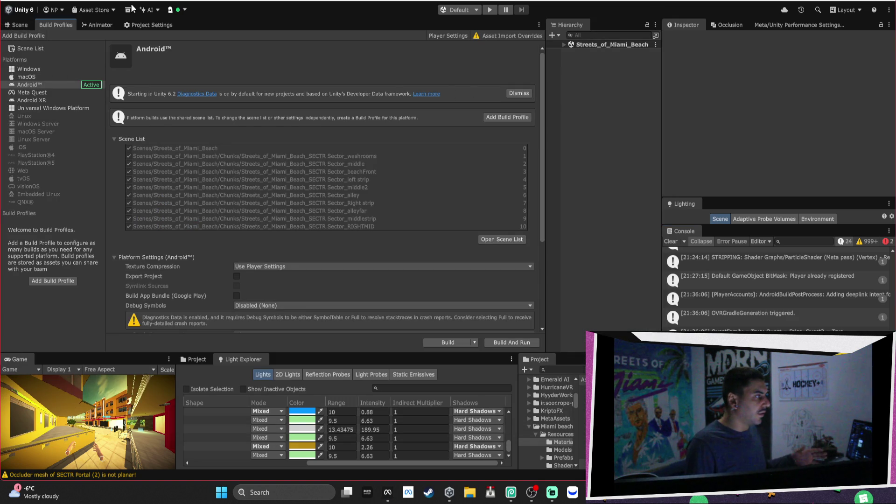
Show the Miami beach Scene view, then bring back Meta Quest Developer Hub to check ALPHA
{"action": "left_click", "coordinate": [18, 25]}
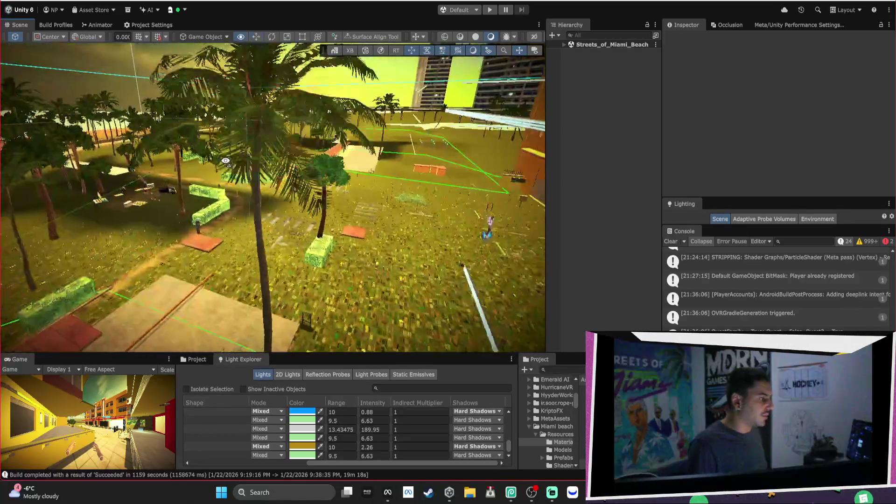
{"action": "mouse_move", "coordinate": [461, 491]}
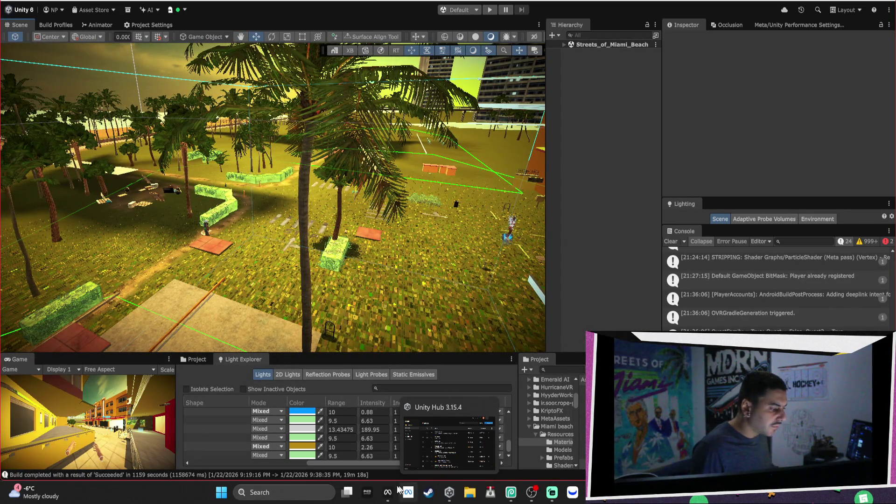
{"action": "left_click", "coordinate": [391, 490]}
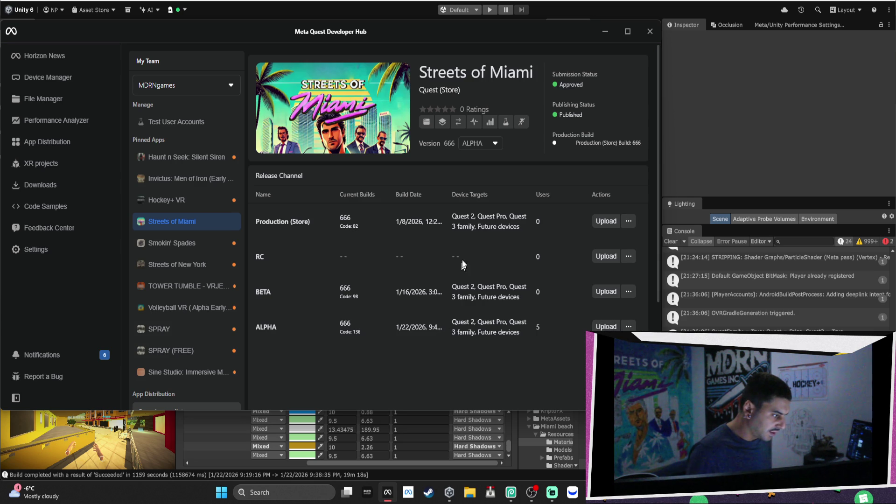
Minimize Meta Quest Developer Hub to return to the Unity beach scene
{"action": "left_click", "coordinate": [605, 32]}
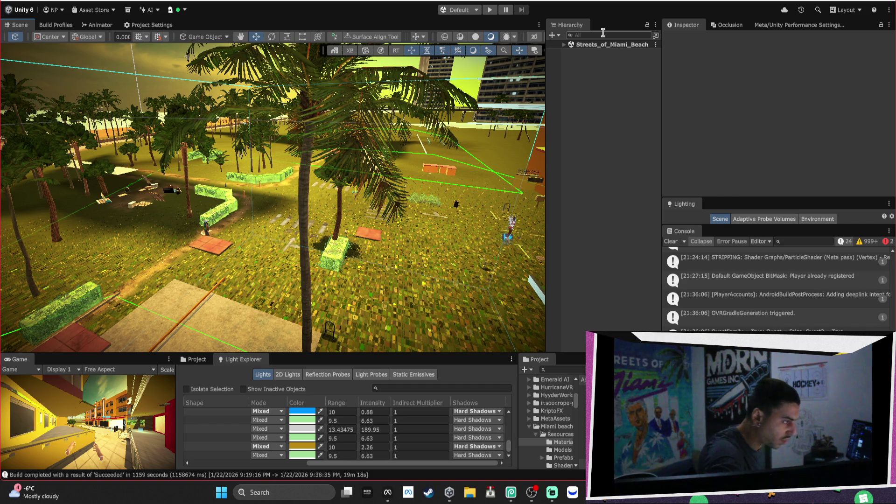
Select the road tile MB_Road_10x10m (18) and open its MB_Asphalt_Grunge material
{"action": "left_click_drag", "start_coordinate": [406, 219], "coordinate": [423, 252]}
{"action": "left_click", "coordinate": [424, 253]}
{"action": "left_click_drag", "start_coordinate": [506, 142], "coordinate": [373, 173]}
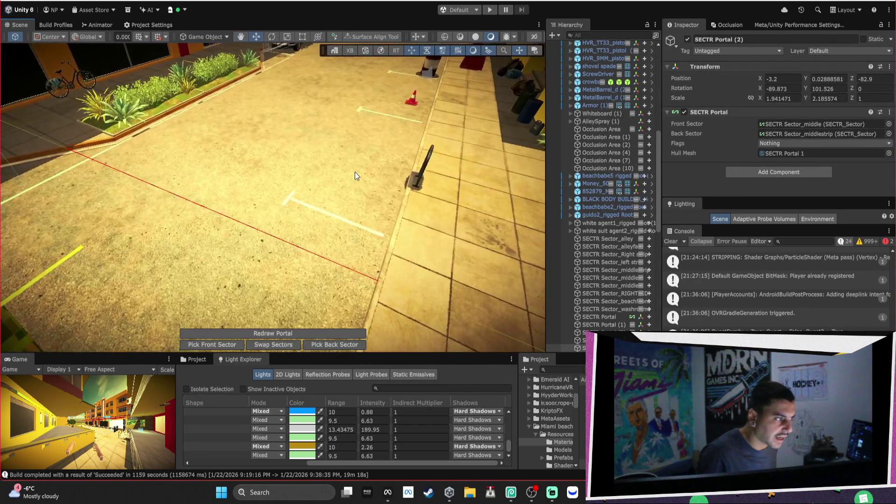
{"action": "left_click", "coordinate": [360, 175]}
{"action": "scroll", "coordinate": [810, 148], "scroll_direction": "down", "scroll_amount": 3}
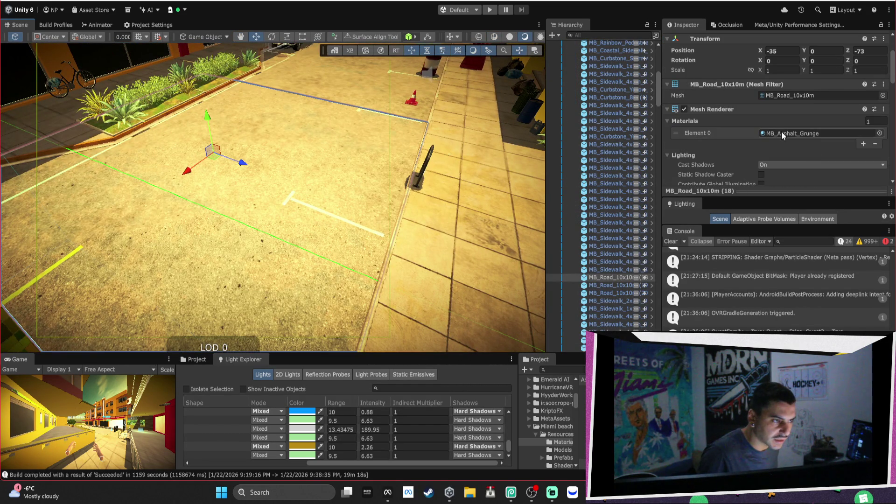
{"action": "left_click", "coordinate": [781, 133]}
{"action": "double_click", "coordinate": [781, 133]}
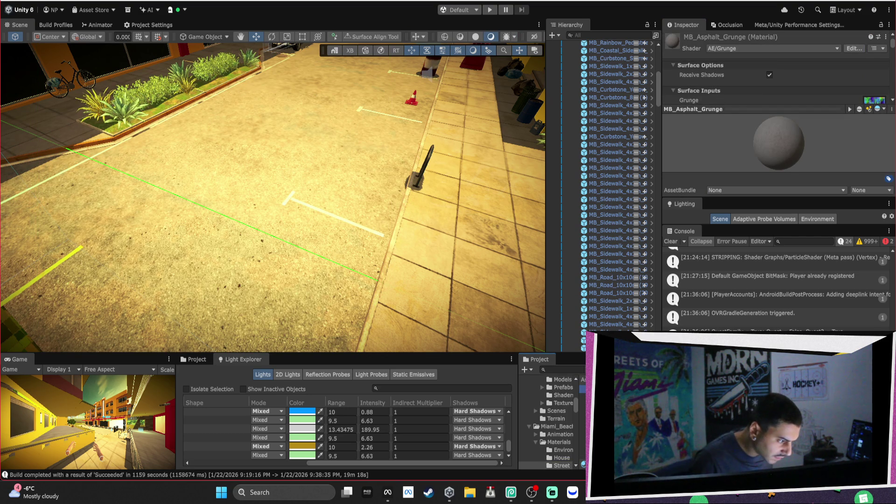
Set the street materials' shader to Universal Render Pipeline/Lit
{"action": "left_click_drag", "start_coordinate": [756, 196], "coordinate": [756, 285]}
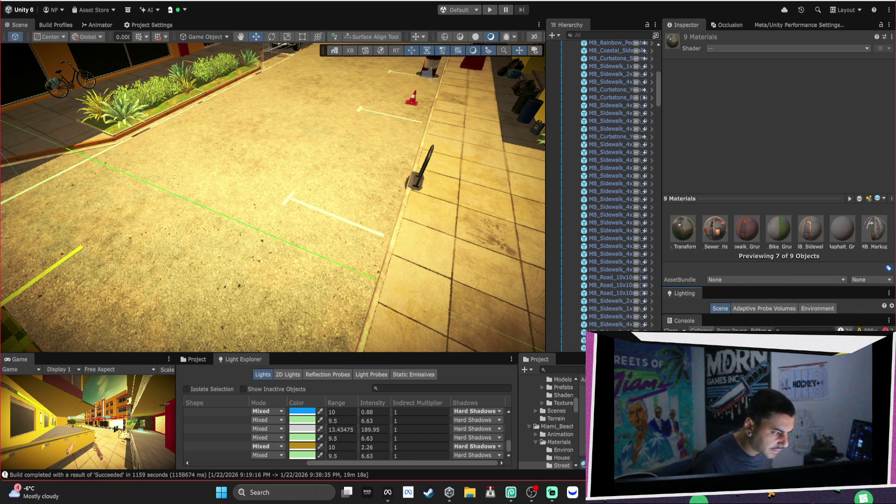
{"action": "left_click", "coordinate": [753, 47]}
{"action": "left_click", "coordinate": [773, 309]}
{"action": "left_click", "coordinate": [758, 87]}
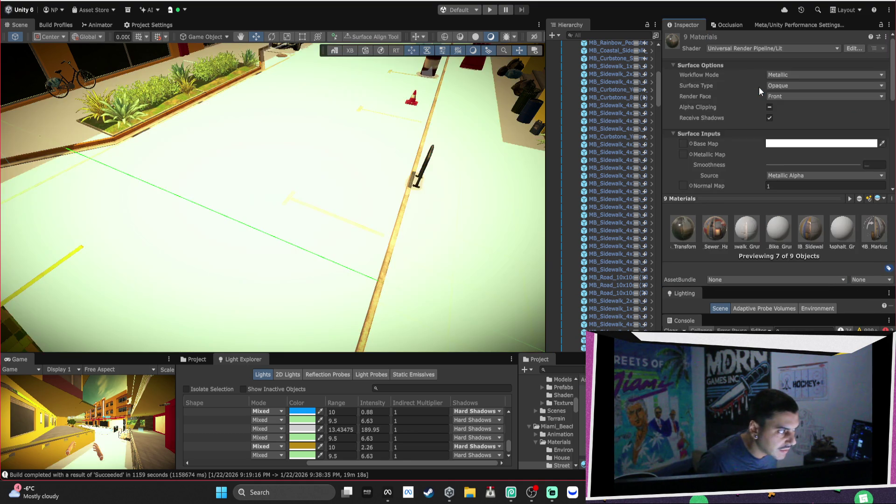
Check the MB_Bike_Path and MB_Bike_Grunge materials, then reselect road tile MB_Road_10x10m (18)
{"action": "left_click_drag", "start_coordinate": [380, 140], "coordinate": [425, 78]}
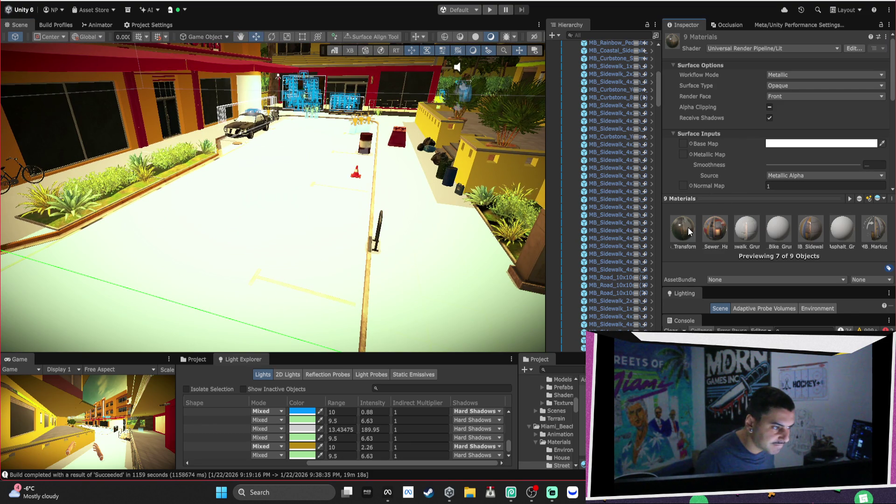
{"action": "left_click", "coordinate": [752, 229]}
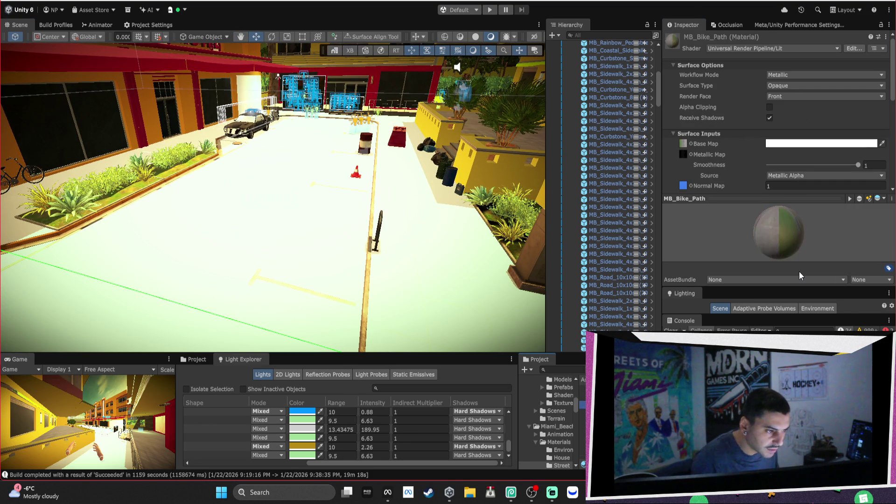
{"action": "left_click", "coordinate": [683, 154]}
{"action": "mouse_move", "coordinate": [638, 328]}
{"action": "left_mouse_down"}
{"action": "mouse_move", "coordinate": [663, 261]}
{"action": "mouse_move", "coordinate": [726, 150]}
{"action": "mouse_move", "coordinate": [718, 140]}
{"action": "mouse_move", "coordinate": [687, 137]}
{"action": "mouse_move", "coordinate": [683, 145]}
{"action": "left_mouse_up"}
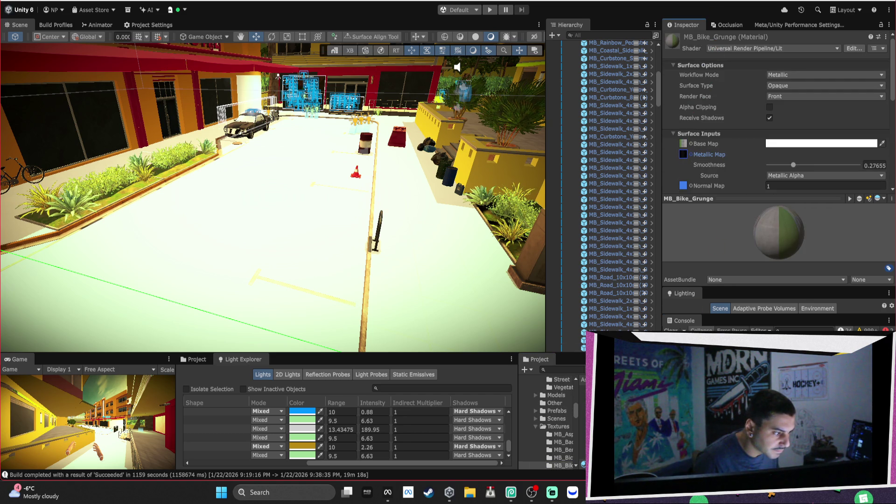
{"action": "left_click", "coordinate": [393, 272]}
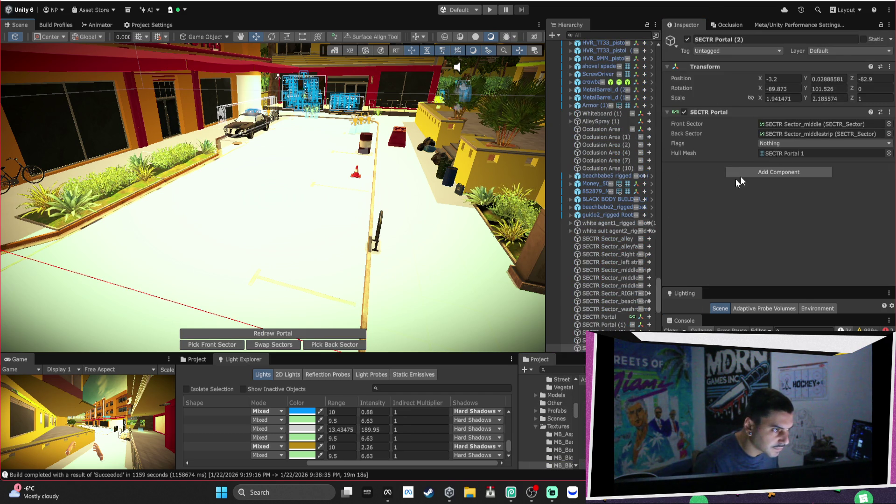
{"action": "left_click", "coordinate": [295, 223]}
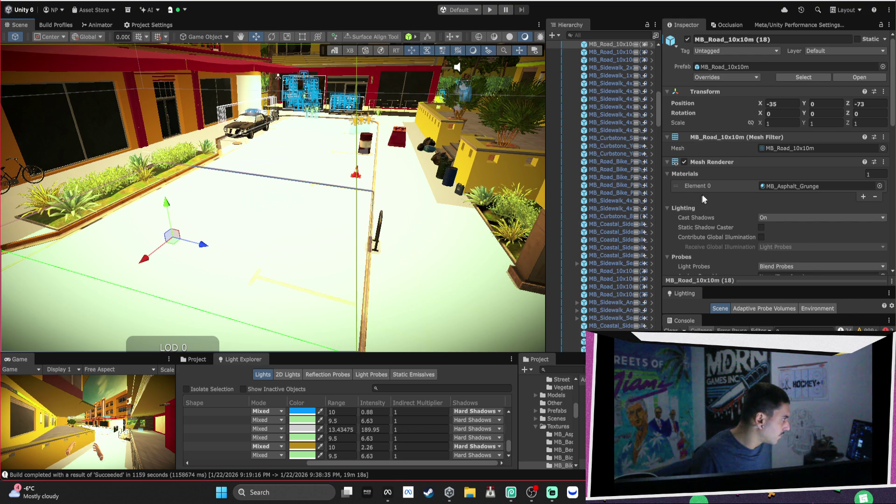
Give MB_Asphalt_Grunge the MB_Asphalt_A texture, found by searching 'asphal' in the texture picker
{"action": "left_click", "coordinate": [791, 184]}
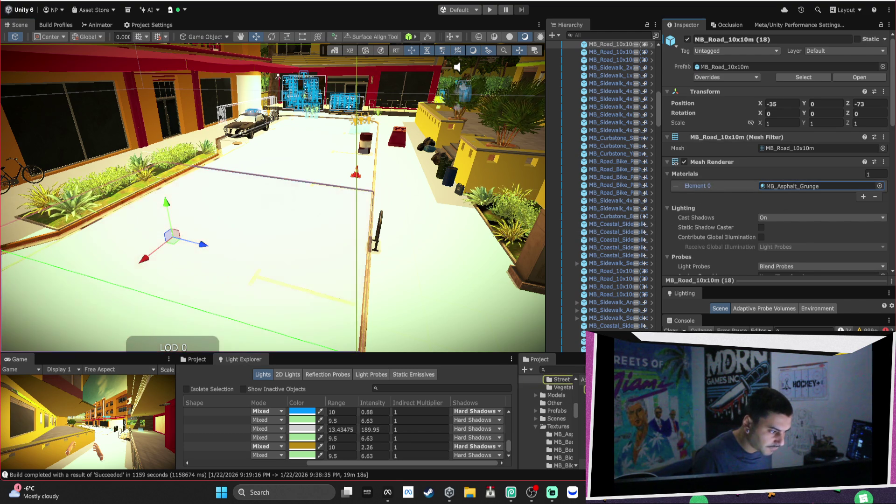
{"action": "double_click", "coordinate": [791, 185]}
{"action": "scroll", "coordinate": [679, 156], "scroll_direction": "down", "scroll_amount": 2}
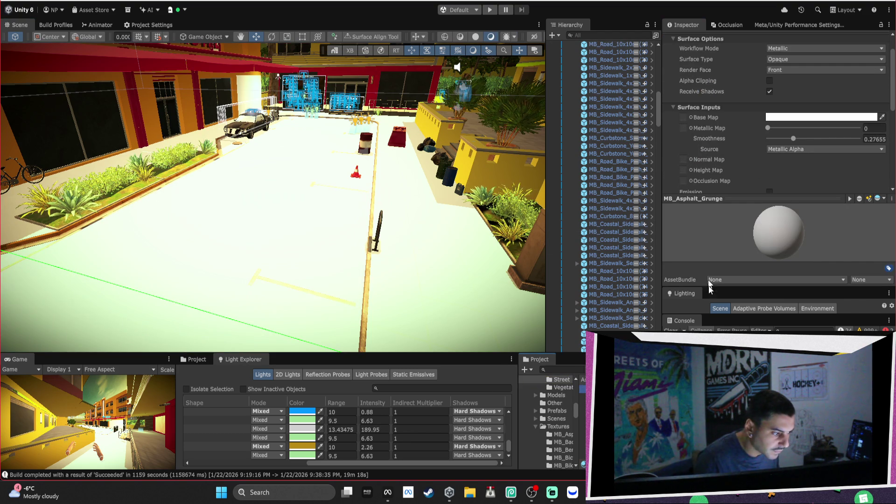
{"action": "left_click", "coordinate": [690, 117]}
{"action": "type", "text": "asphal"}
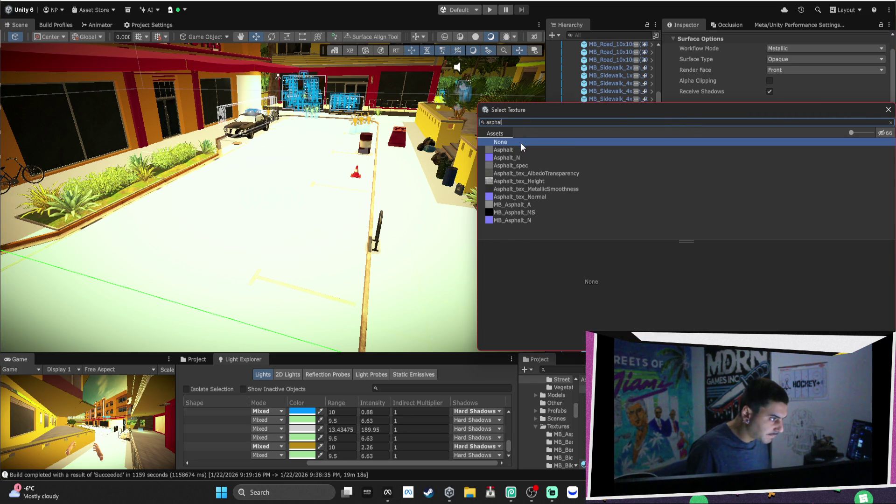
{"action": "left_click", "coordinate": [522, 151]}
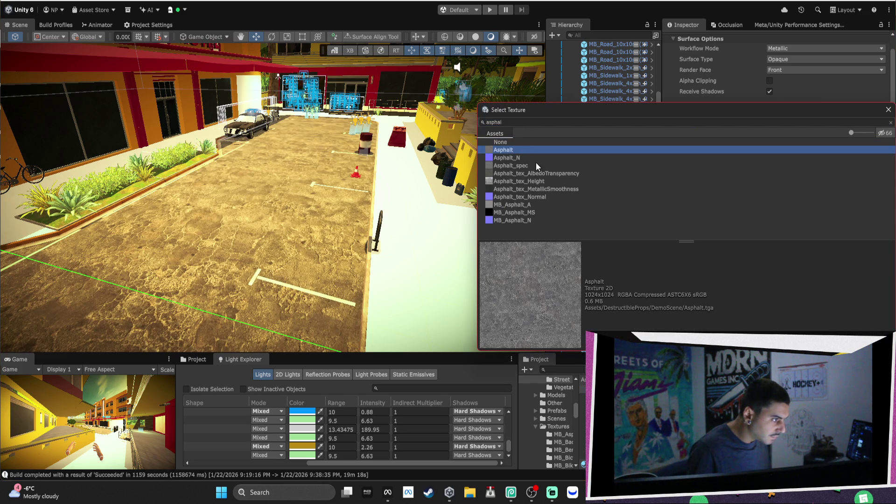
{"action": "key", "text": "Down"}
{"action": "key", "text": "Down"}
{"action": "key", "text": "Down"}
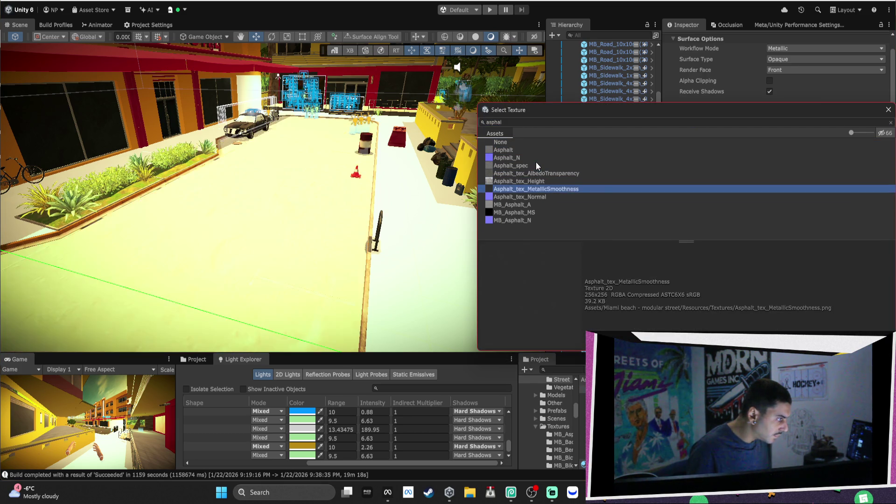
{"action": "key", "text": "Up"}
{"action": "key", "text": "Down"}
{"action": "key", "text": "Down"}
{"action": "key", "text": "Down"}
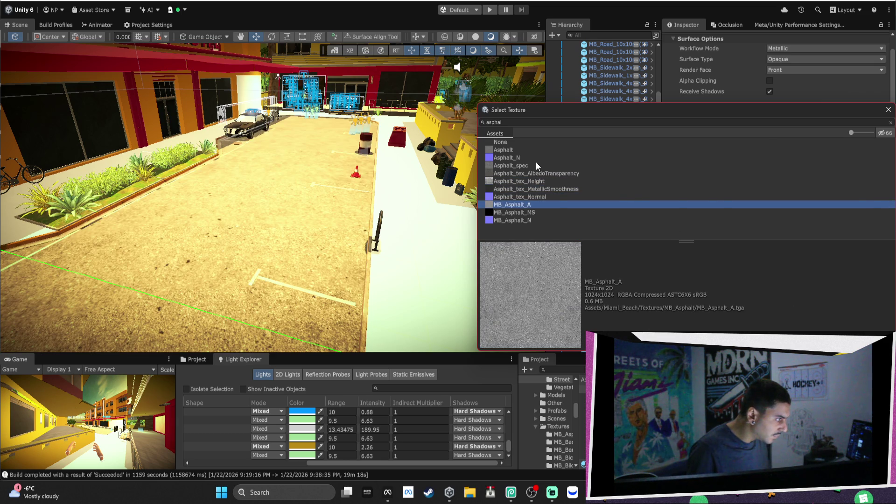